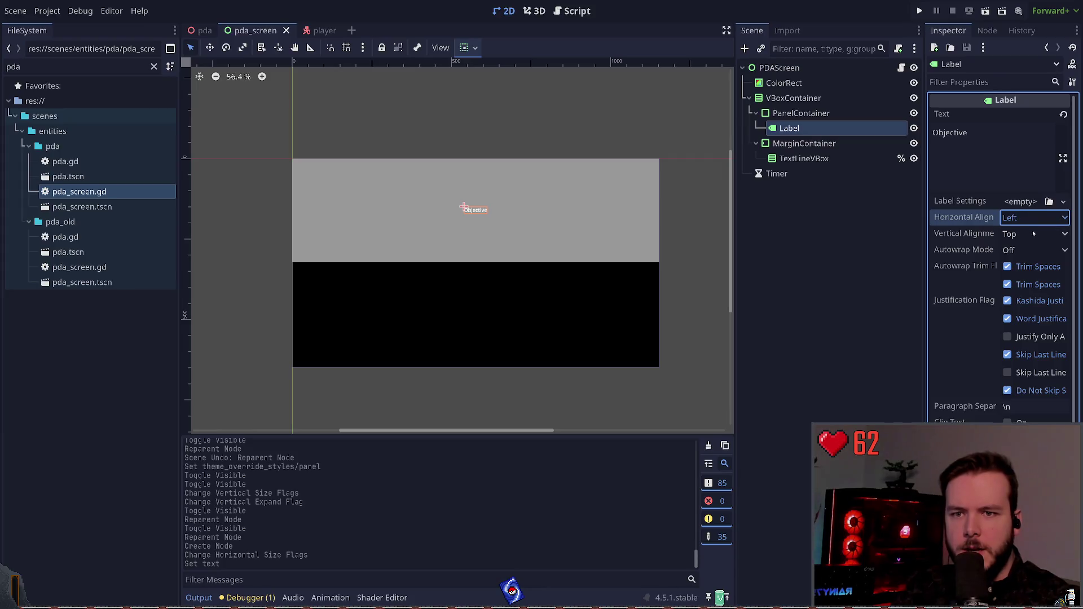
Give the Objective label new LabelSettings with font size 32 and save
click(1021, 203)
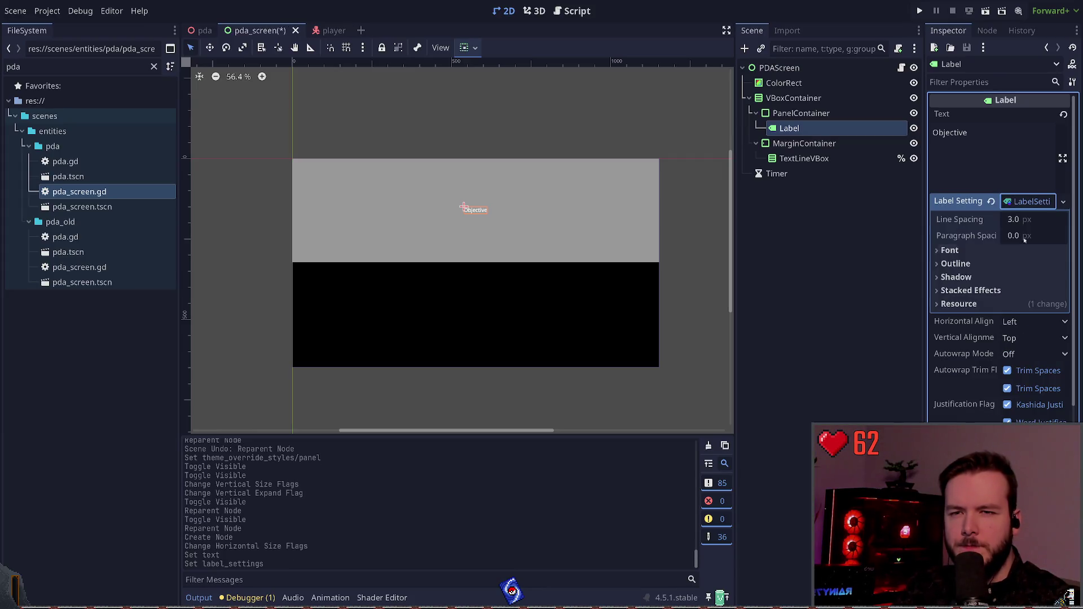
click(992, 263)
click(992, 263)
click(982, 250)
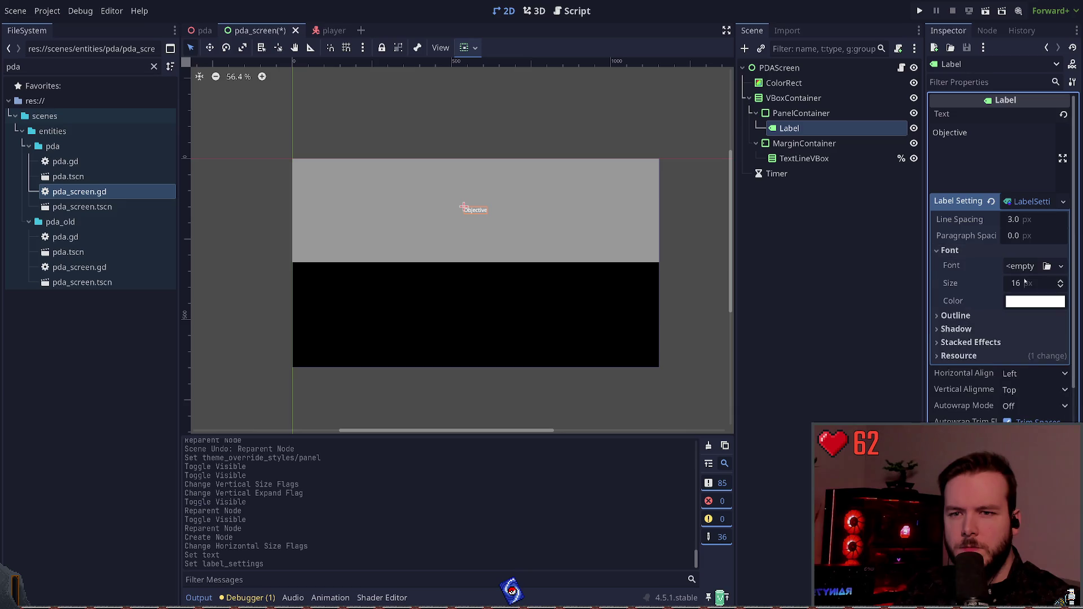
click(1034, 283)
text(32)
key(Return)
click(803, 302)
key(ctrl+s)
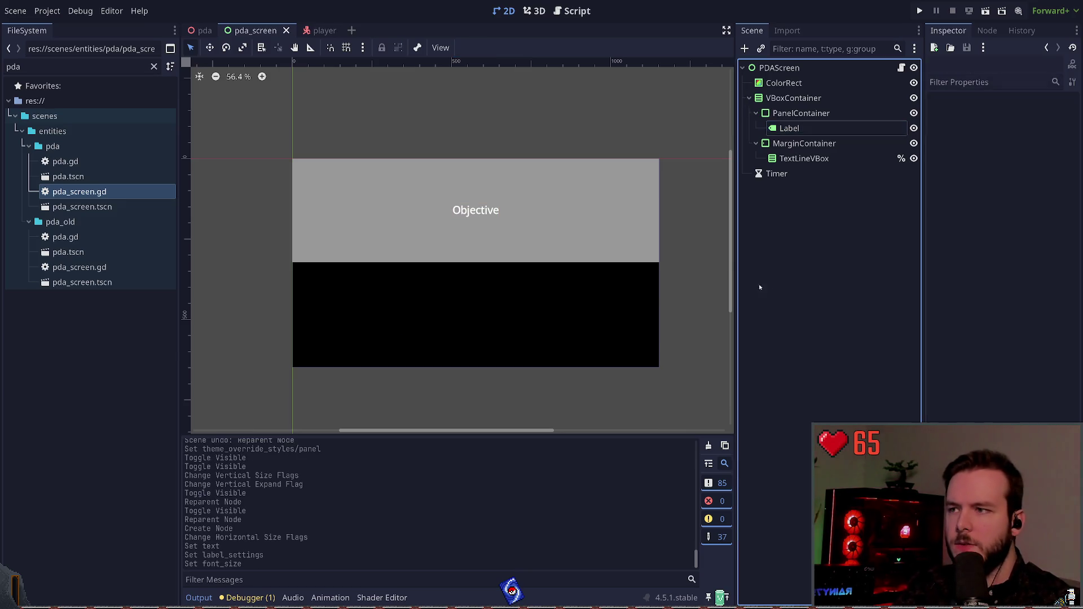
Turn off Vertical Expand on the header PanelContainer and save the scene
click(789, 128)
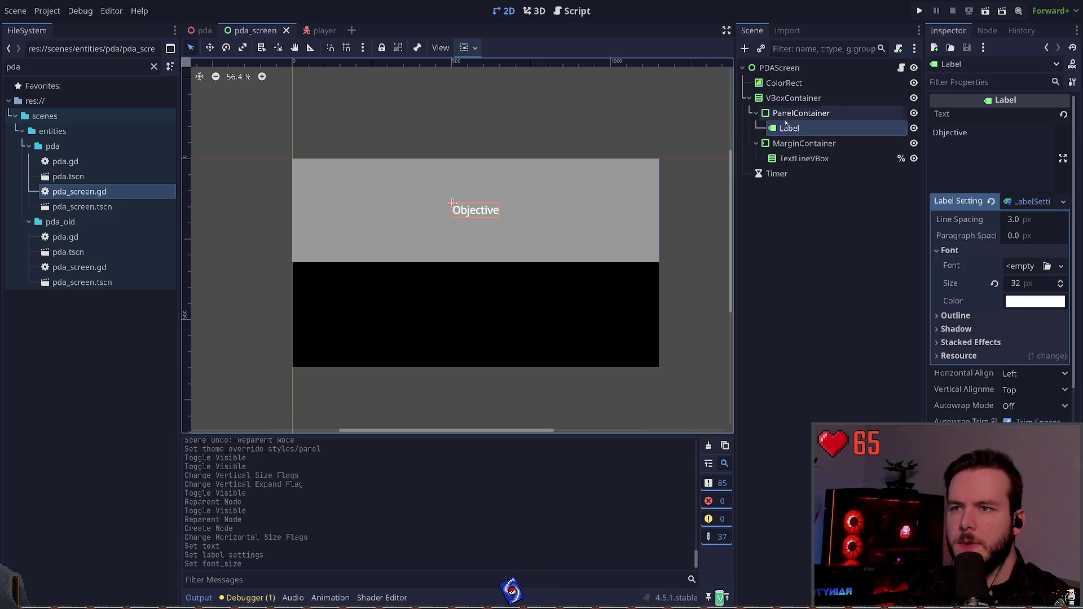
click(801, 113)
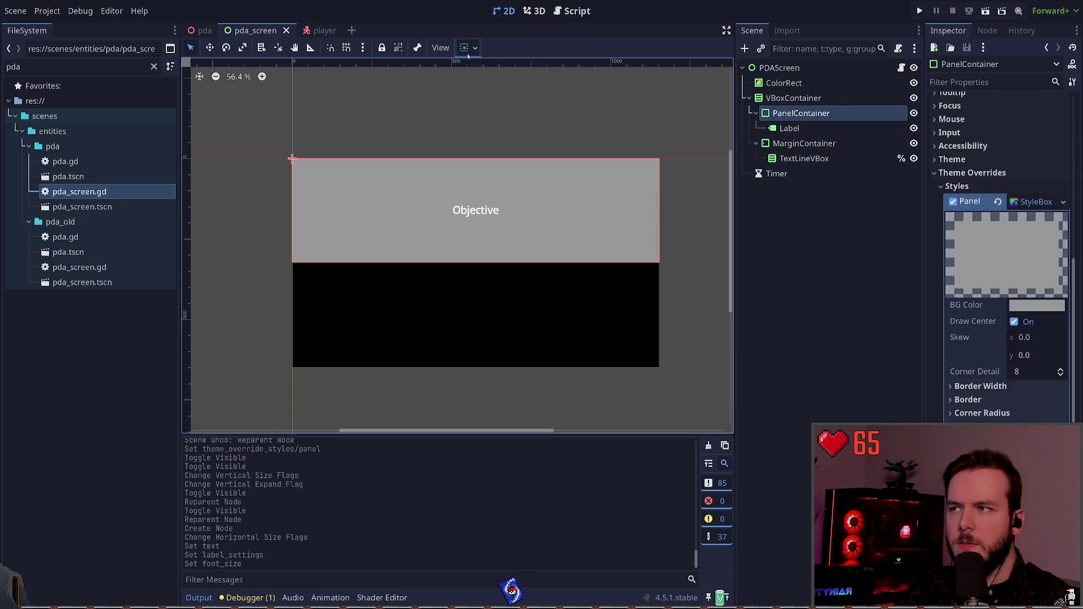
click(524, 176)
key(ctrl+s)
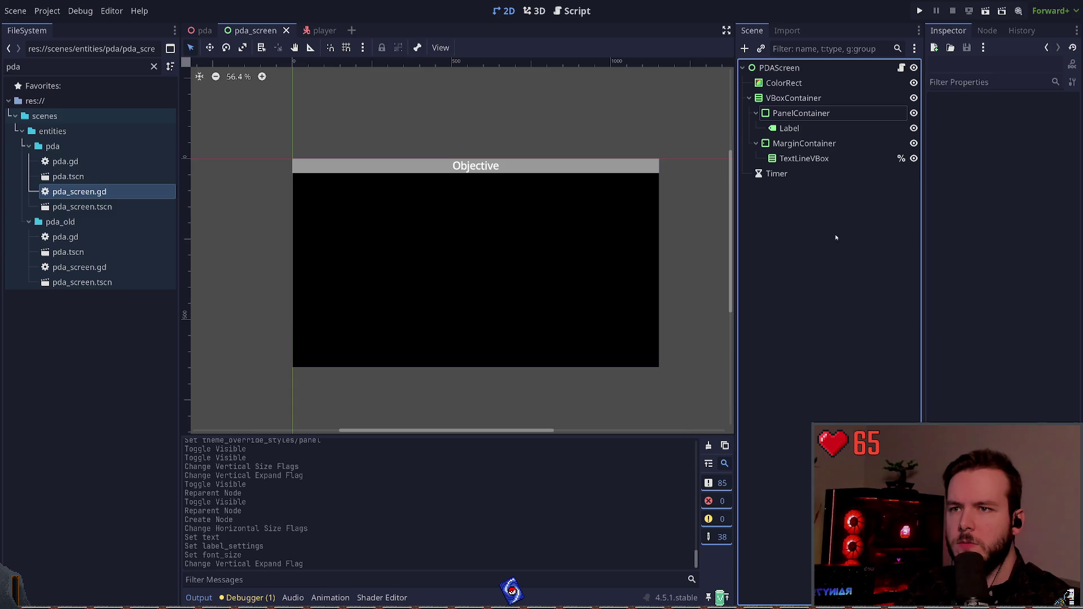
Add a MarginContainer node and drag it up under the header PanelContainer
click(816, 115)
click(836, 224)
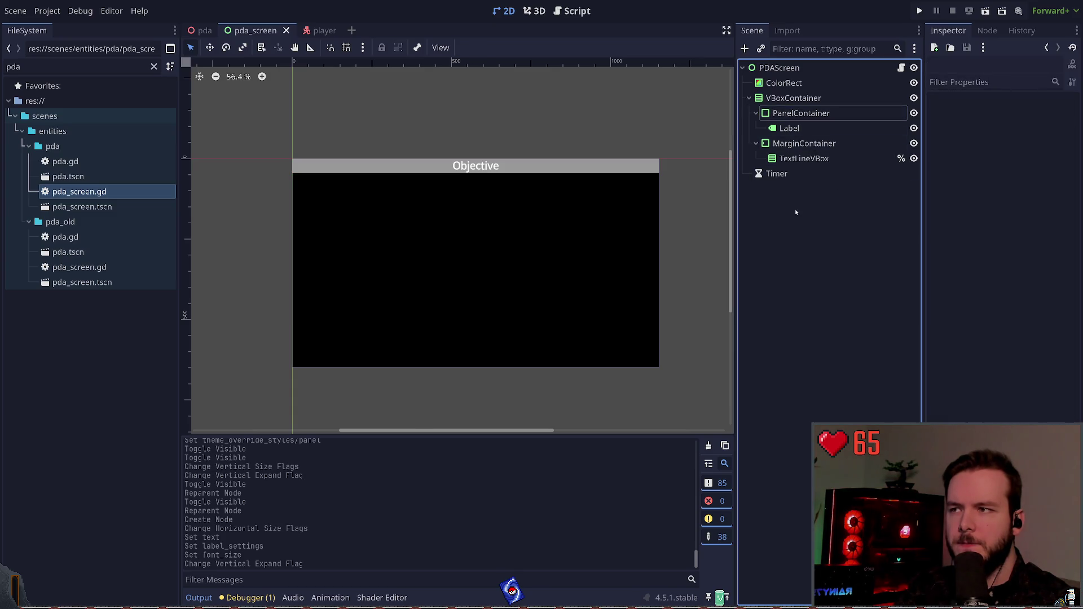
click(798, 114)
click(792, 100)
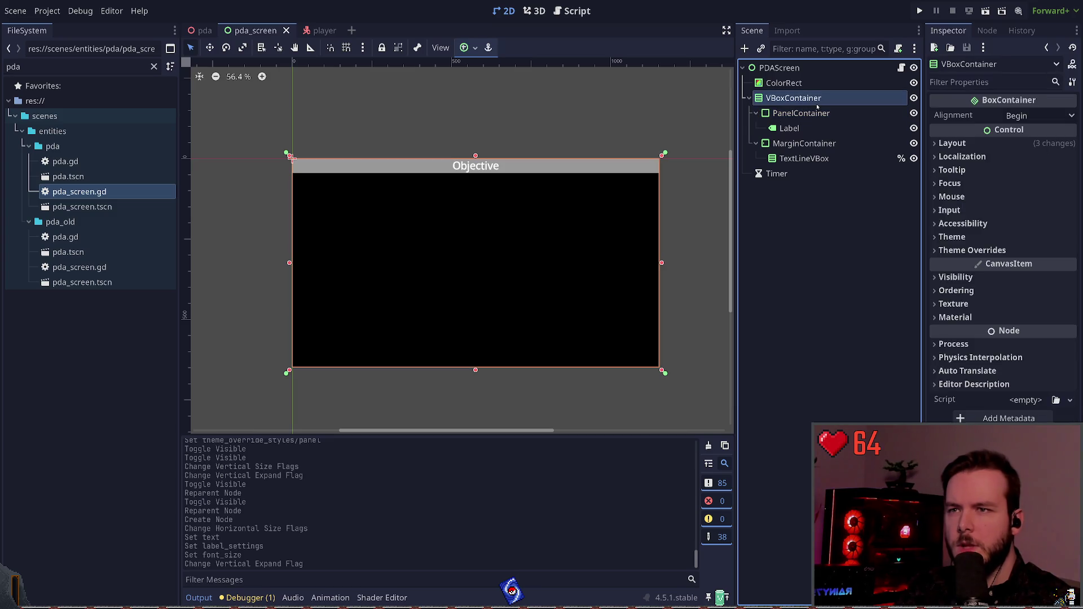
key(ctrl+a)
key(Return)
key(ctrl+s)
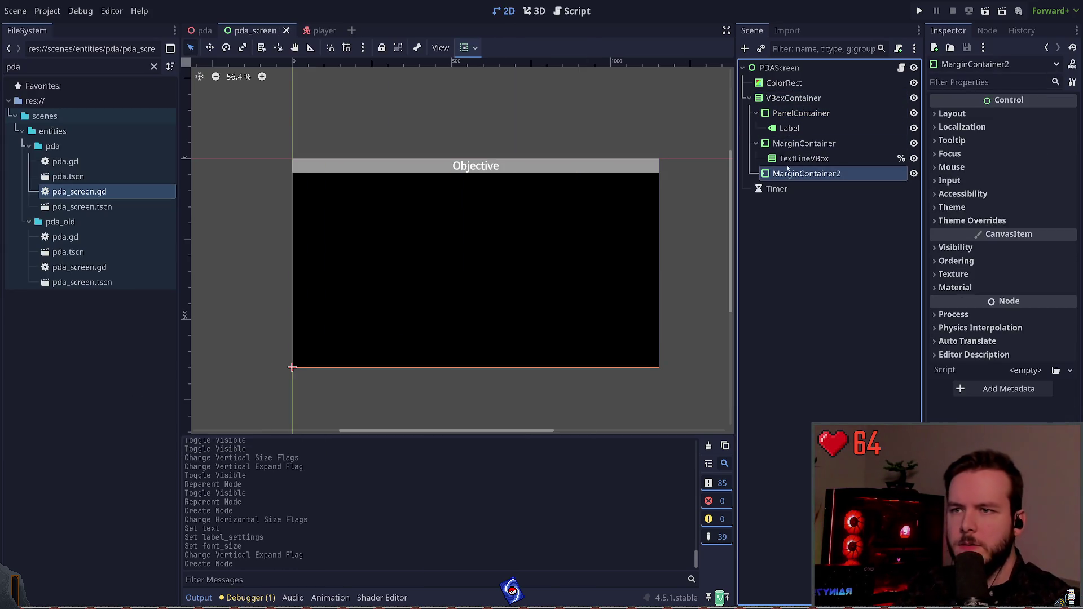
mouse_move(807, 174)
mouse_down()
mouse_move(806, 124)
mouse_move(790, 138)
mouse_move(809, 130)
mouse_up()
Put the Objective label into the new container, named MarginContainer
click(800, 129)
key(F2)
key(End)
key(BackSpace)
key(Return)
Set the header MarginContainer's left, top, right and bottom margin overrides to 4
click(810, 129)
click(972, 221)
click(965, 234)
click(953, 250)
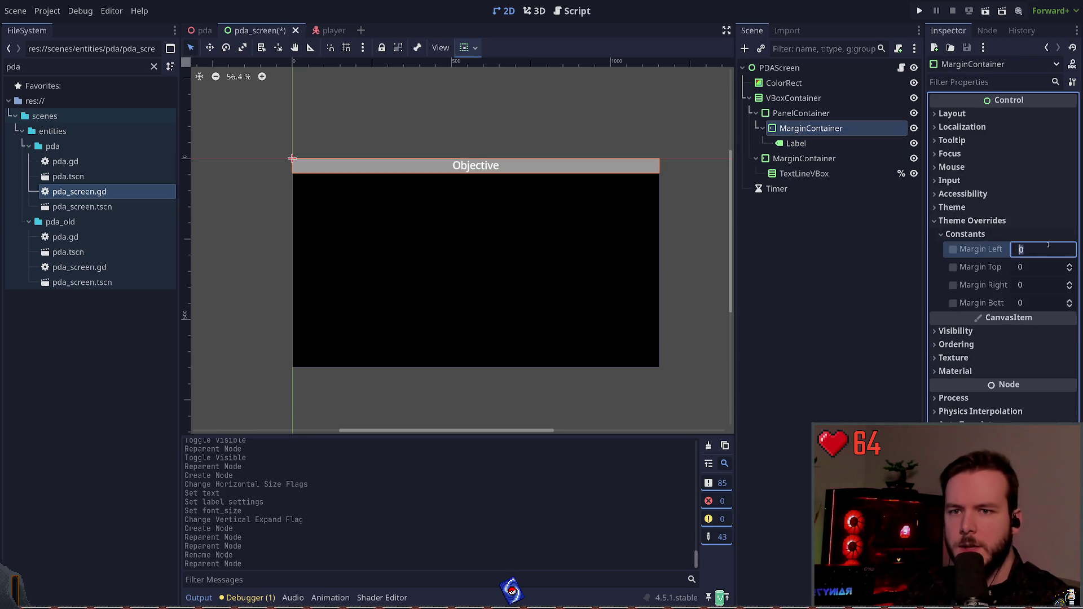
click(1038, 249)
text(4)
key(Tab)
text(4)
key(Return)
key(Tab)
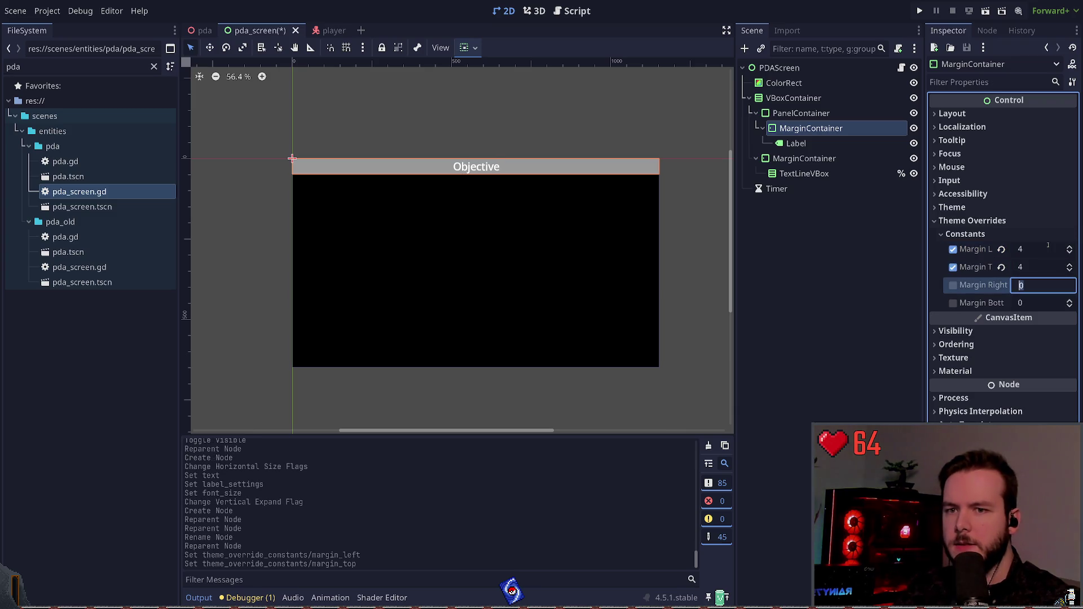
text(4)
key(Return)
key(Tab)
text(4)
key(Return)
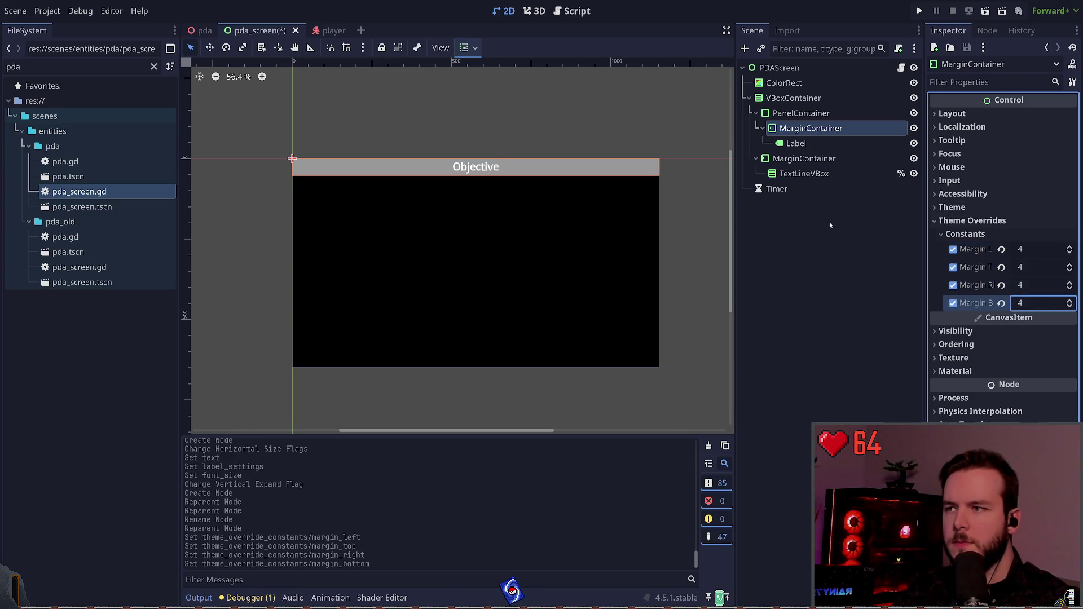
click(829, 222)
On the log's MarginContainer, remove the left and right overrides and set top margin 8
click(804, 173)
click(796, 143)
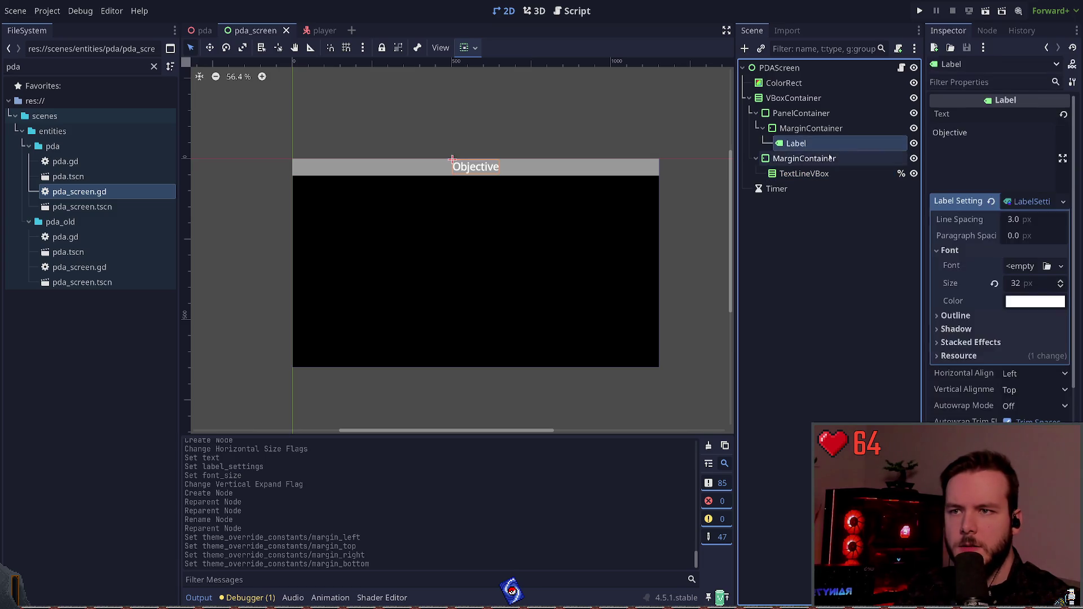
click(831, 159)
click(1002, 267)
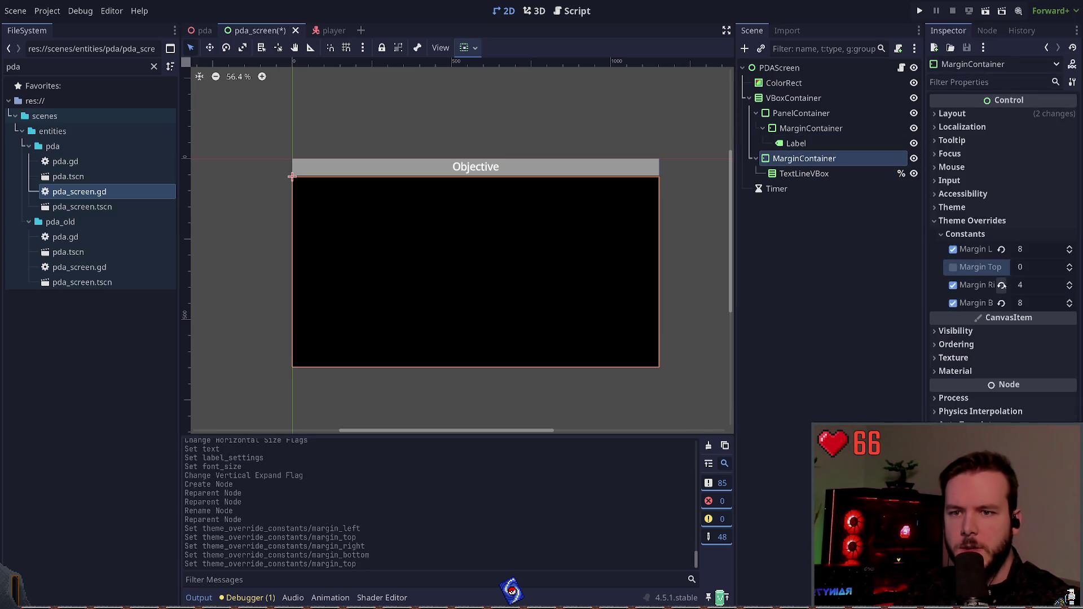
click(1002, 286)
click(1034, 272)
text(4)
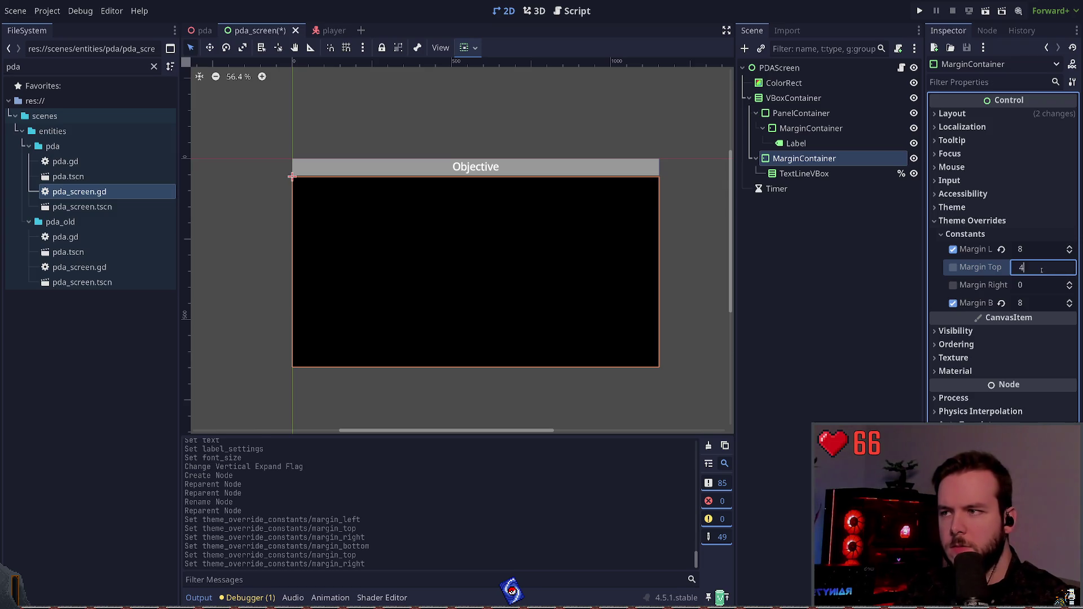
key(Return)
key(ctrl+z)
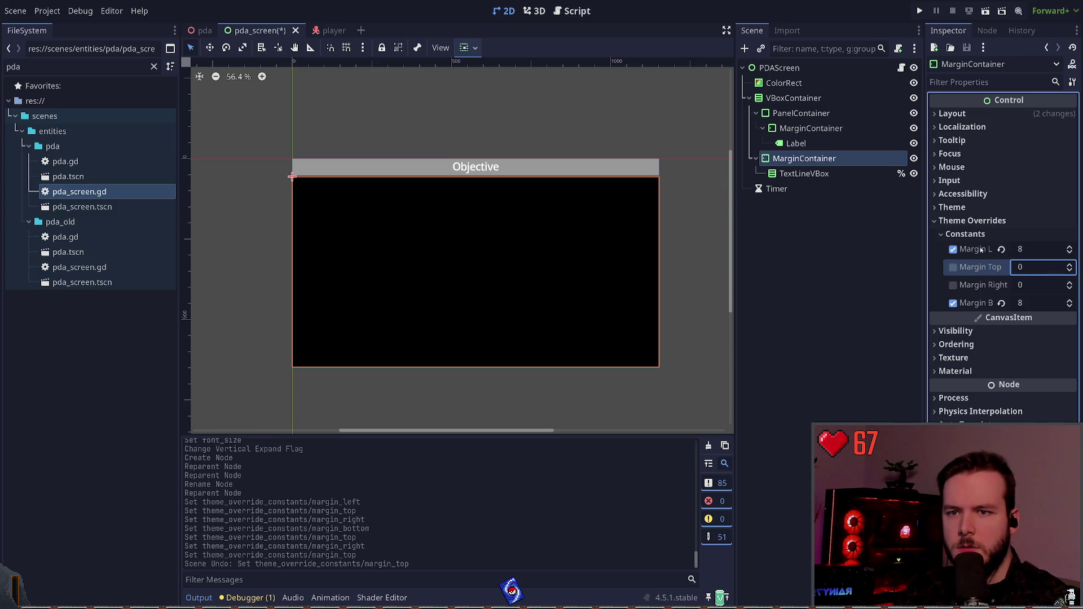
click(1033, 249)
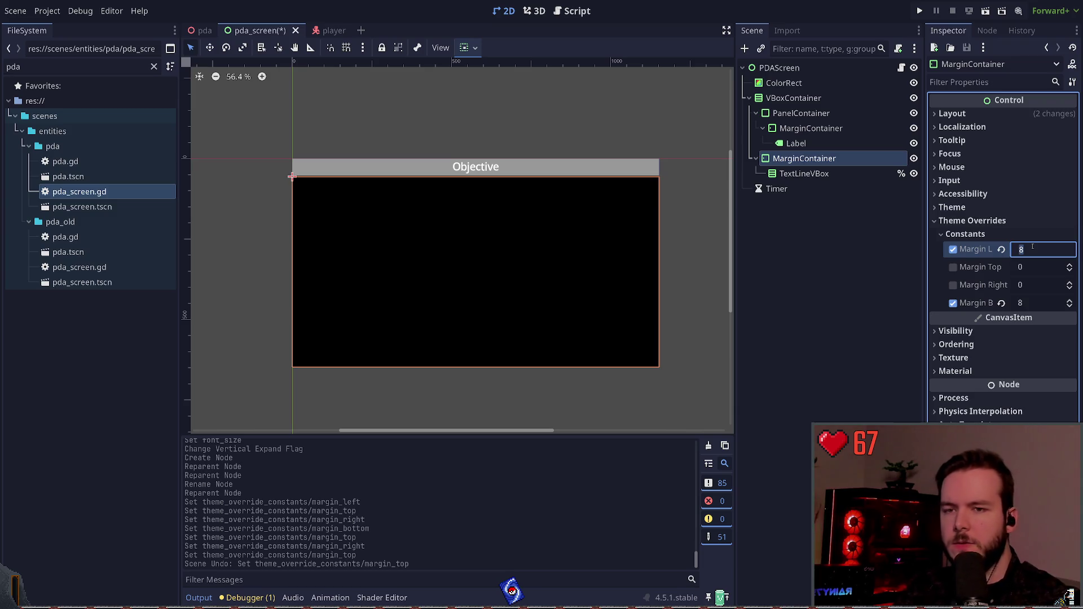
click(1002, 250)
click(1035, 267)
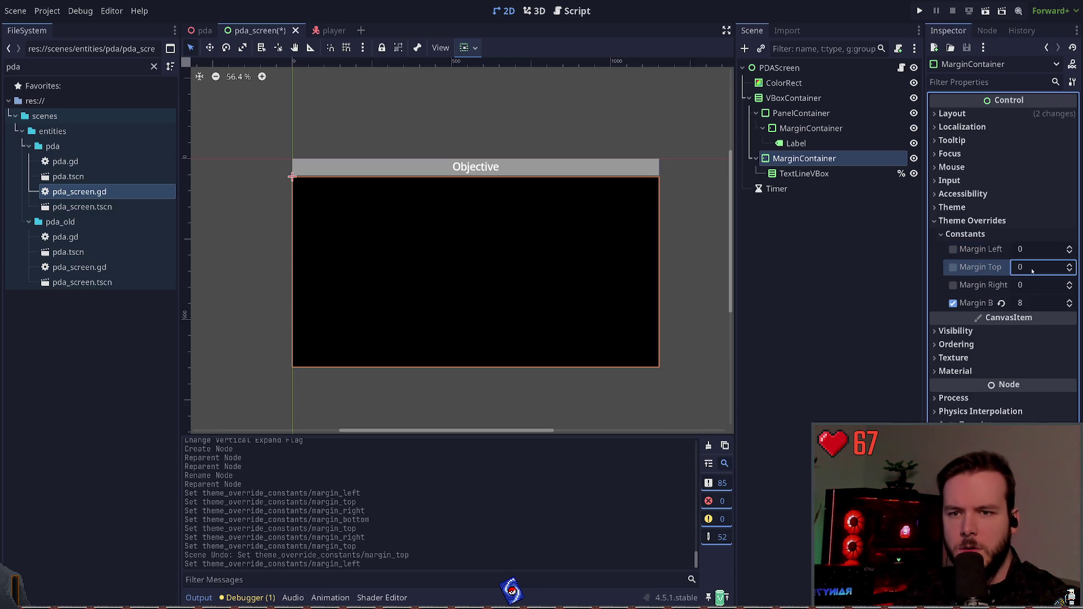
text(8)
key(Return)
Save pda_screen.tscn
key(ctrl+s)
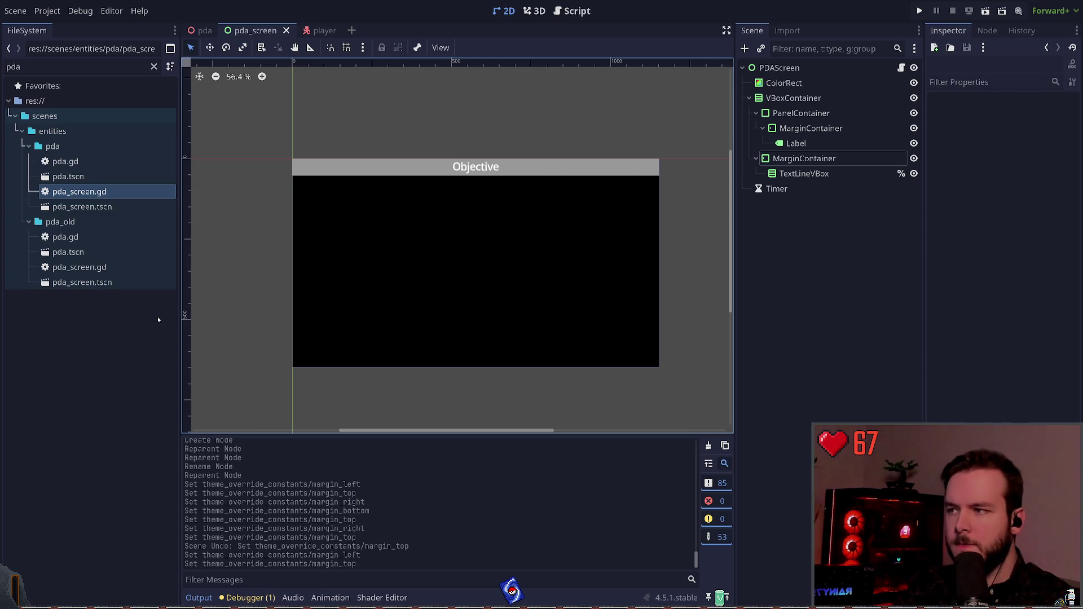
Paste a darker grey BG Color into the header PanelContainer's Panel style override and save
click(805, 158)
click(804, 173)
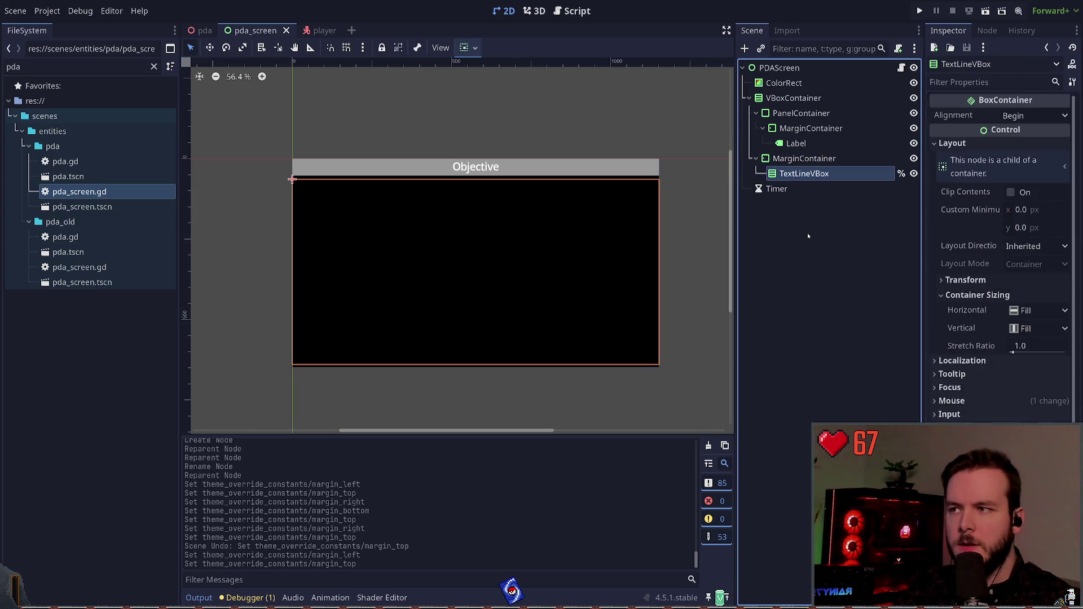
click(808, 236)
click(796, 143)
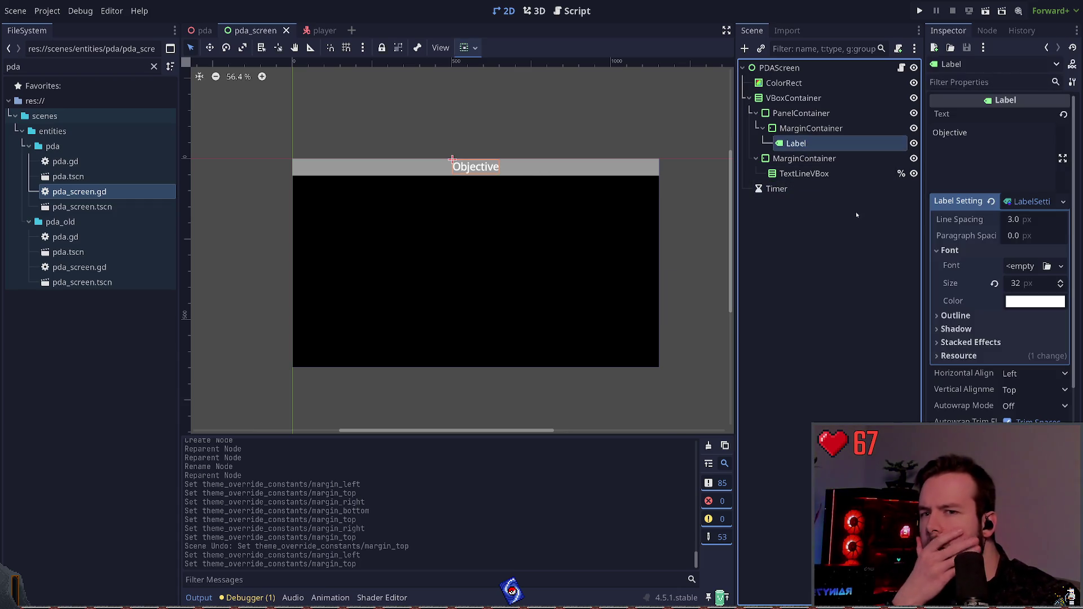
click(811, 128)
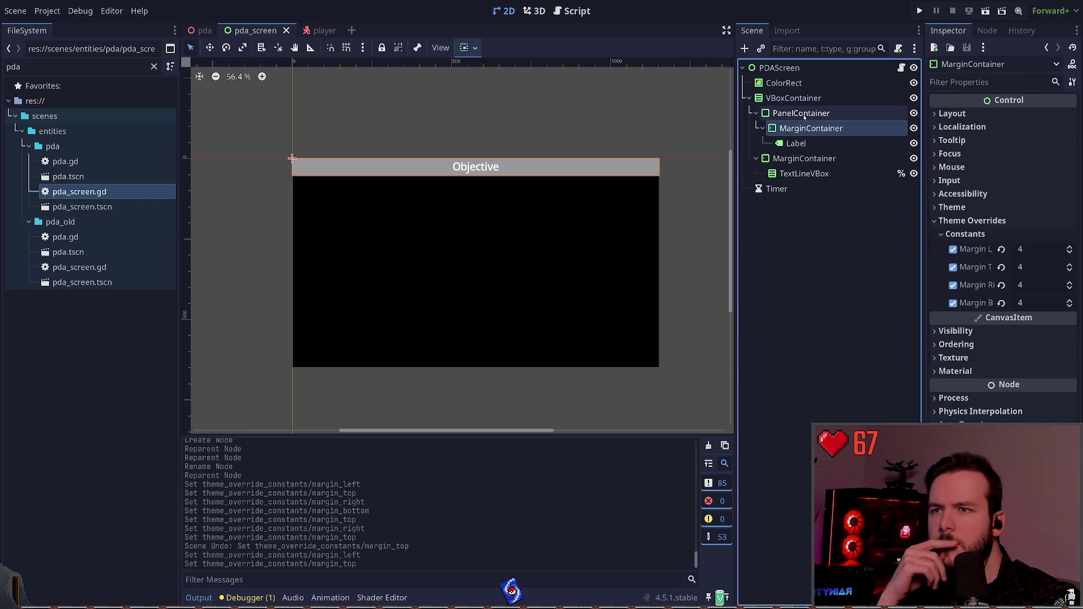
click(817, 115)
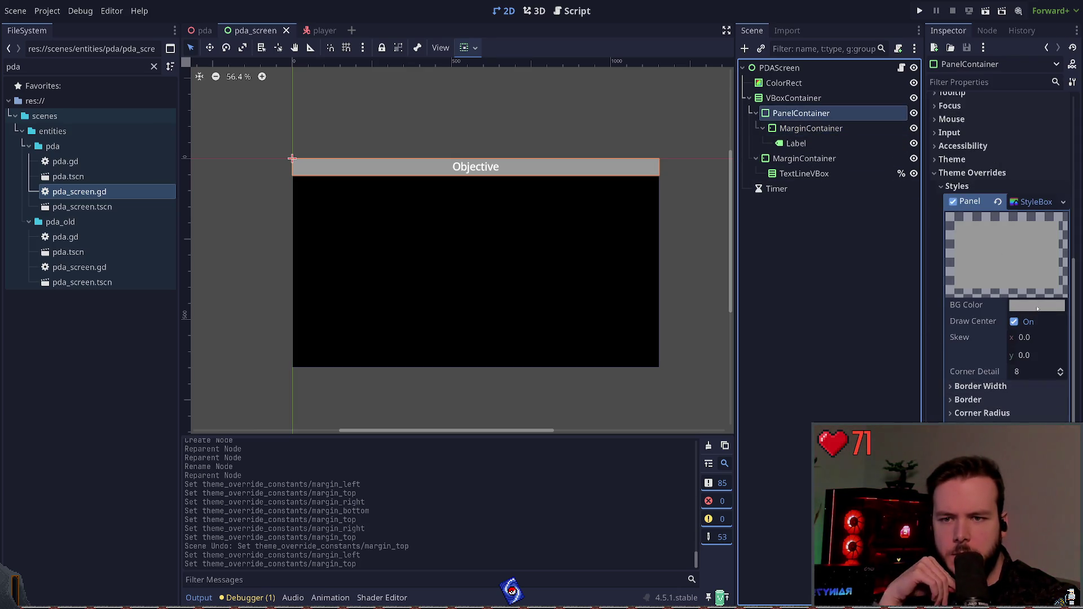
click(1037, 309)
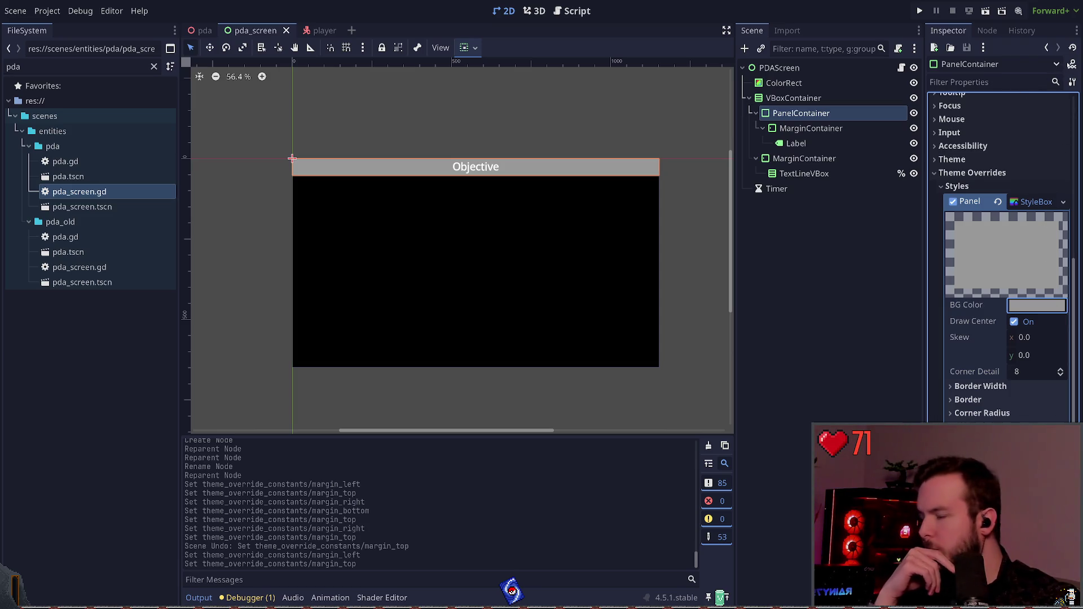
key(ctrl+v)
click(584, 247)
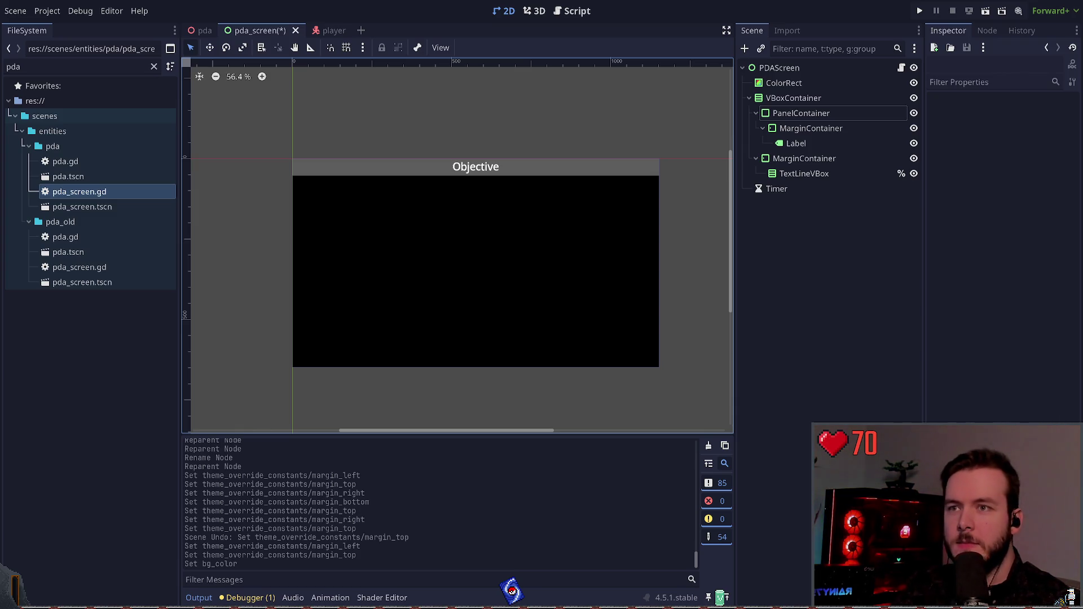
click(857, 282)
key(ctrl+s)
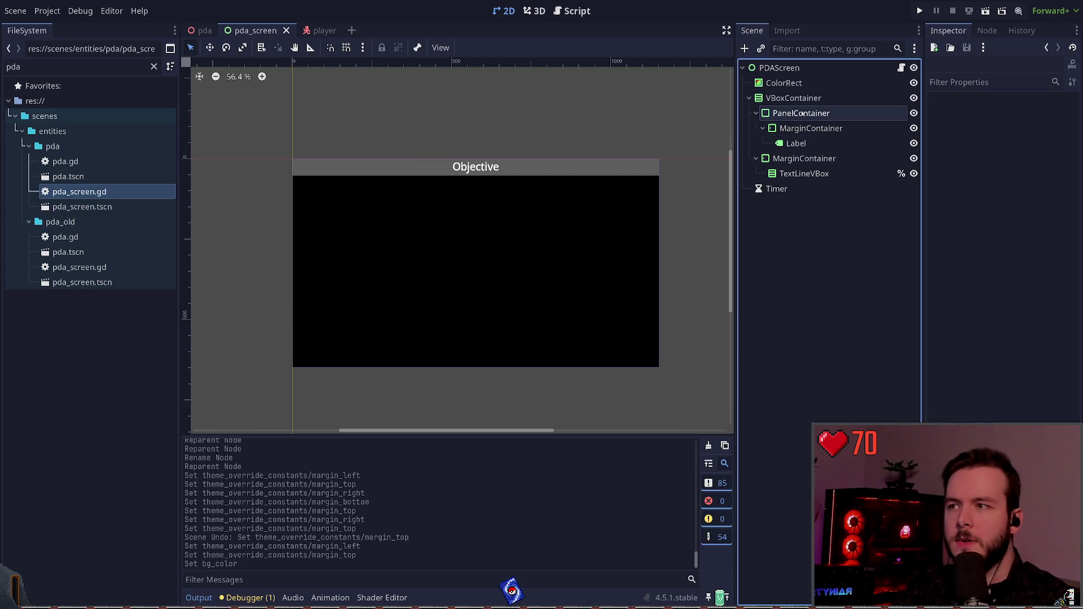
click(920, 11)
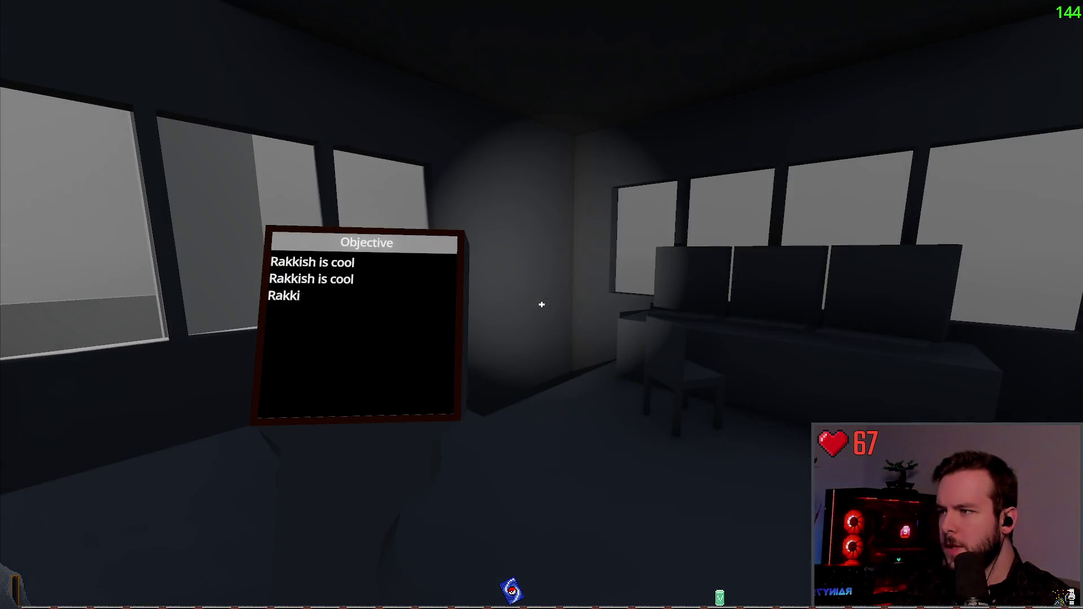
key(Escape)
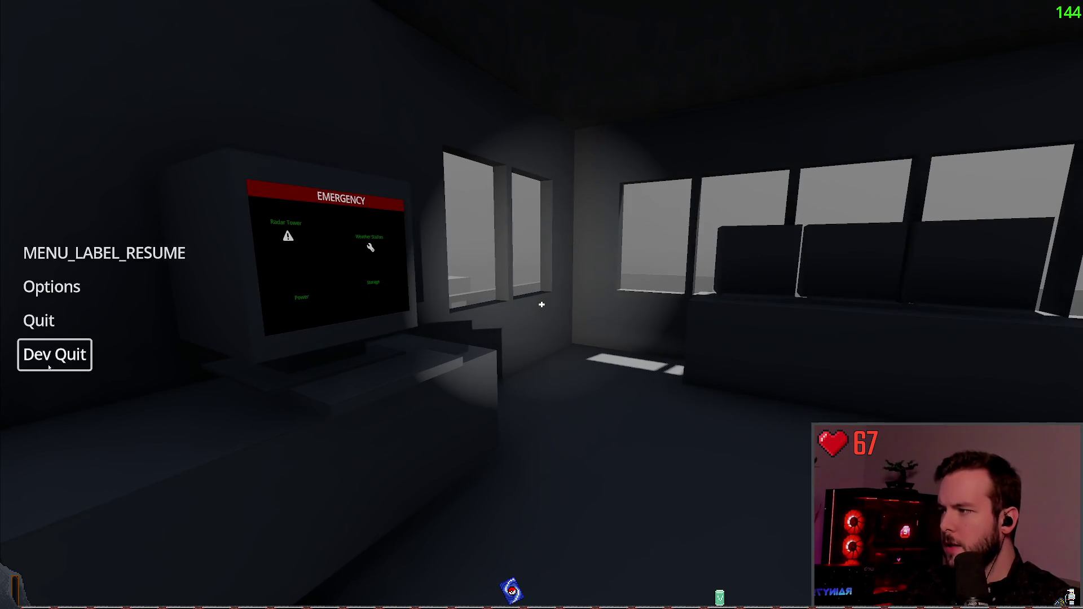
click(48, 367)
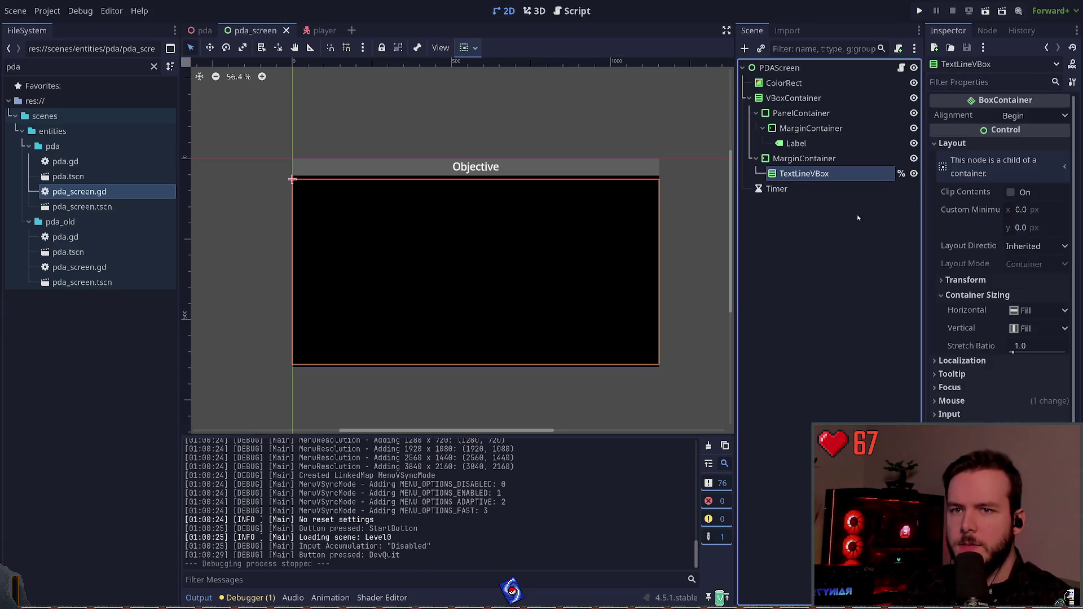
click(818, 229)
click(818, 159)
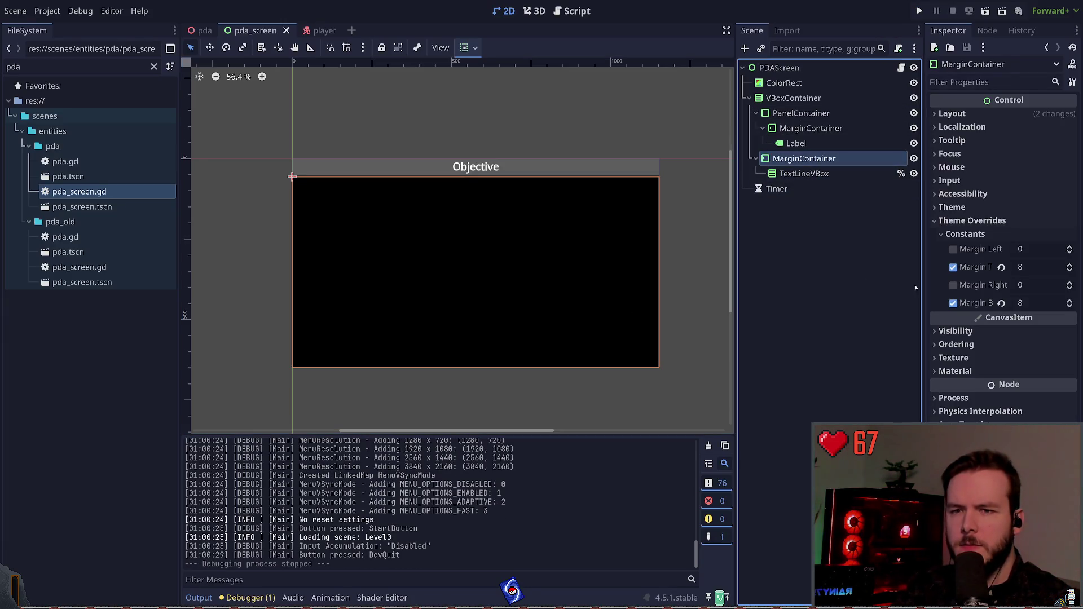
key(ctrl+z)
key(ctrl+z)
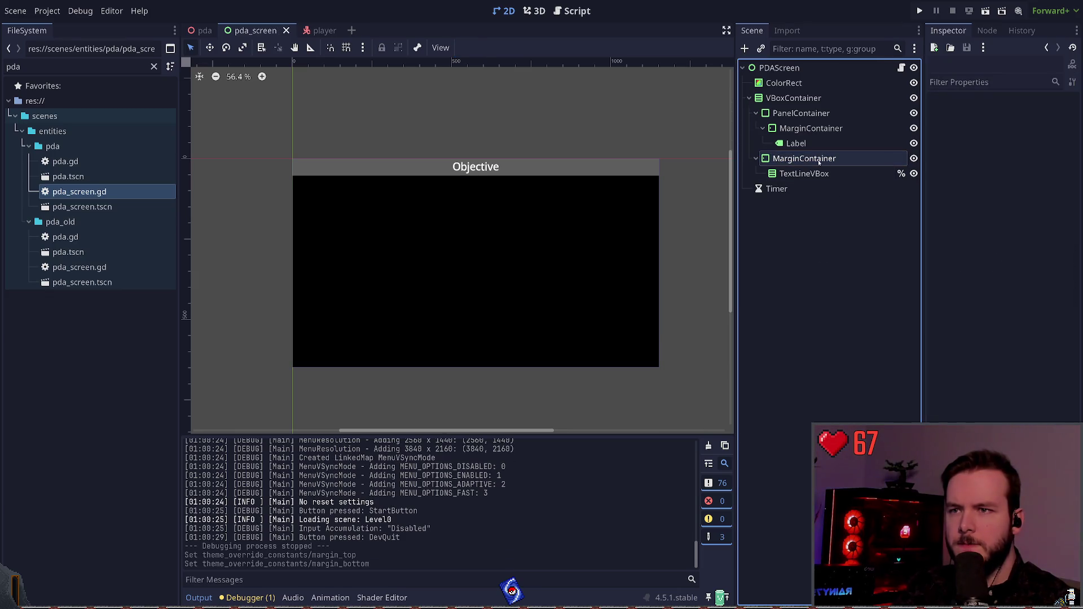
click(819, 160)
click(813, 129)
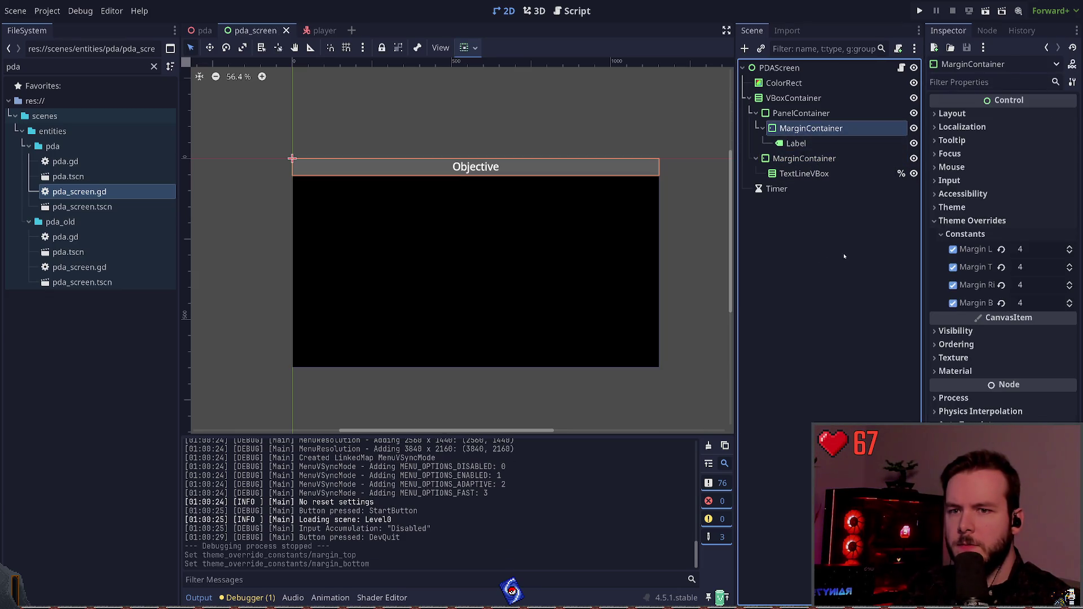
key(Down)
key(Up)
key(Down)
key(Down)
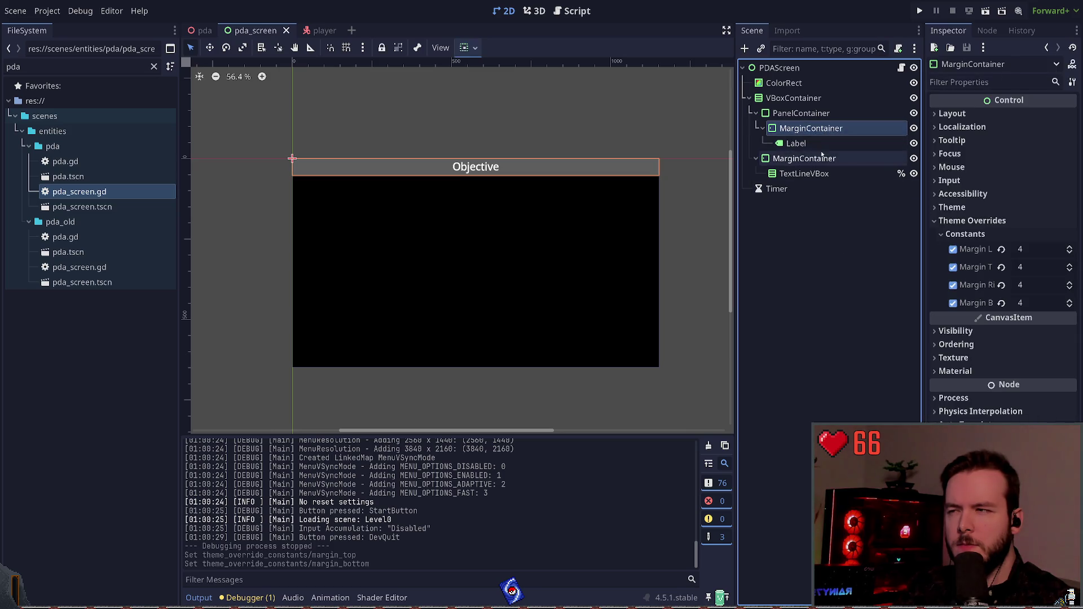
key(Escape)
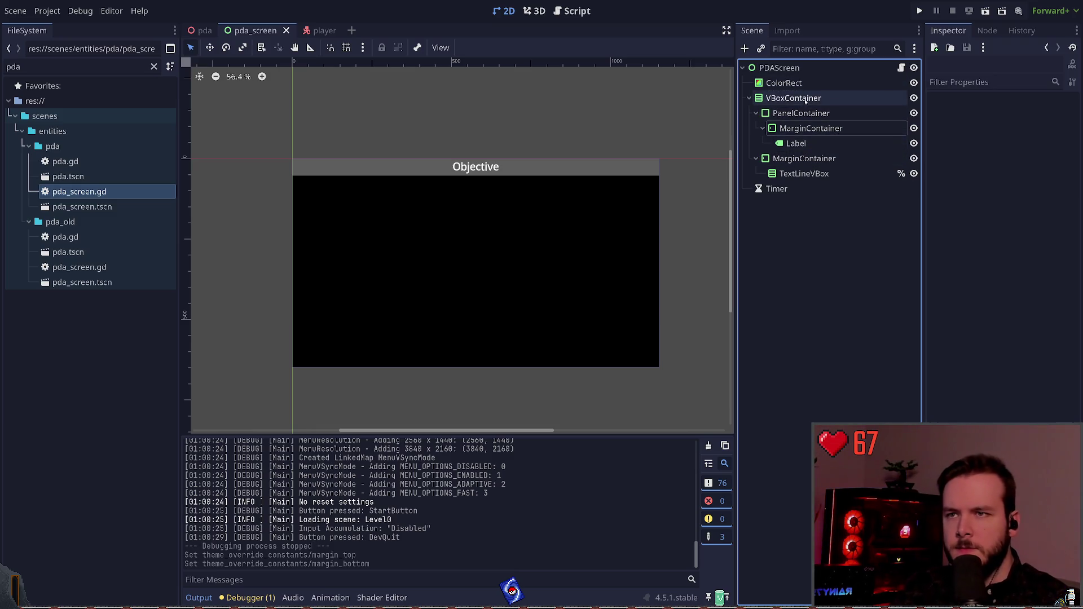
click(805, 115)
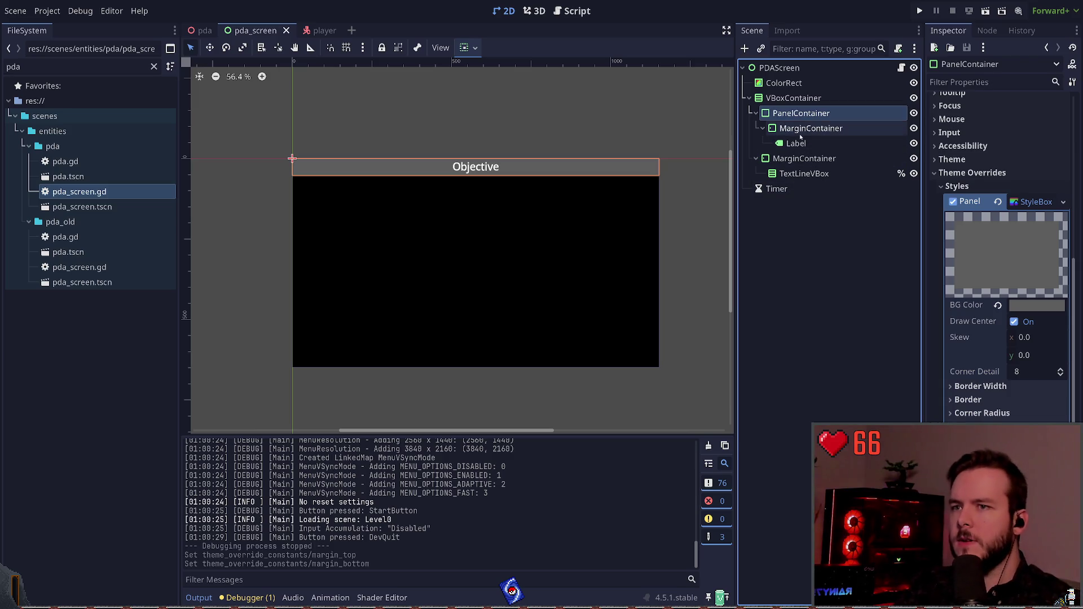
Duplicate the header Label, rename the copy Objective, and clear its text
click(802, 144)
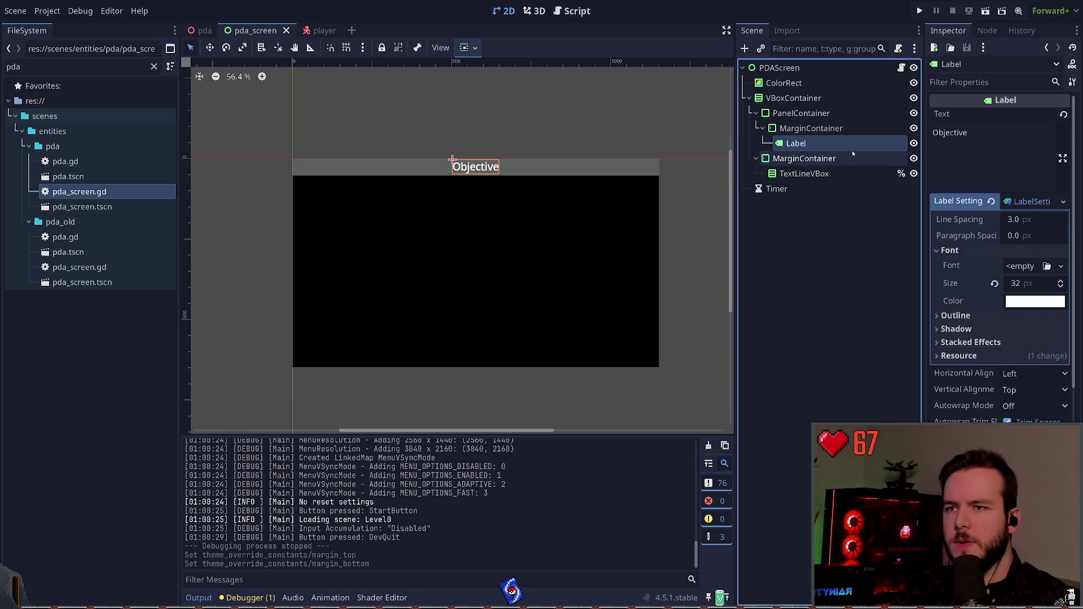
key(ctrl+d)
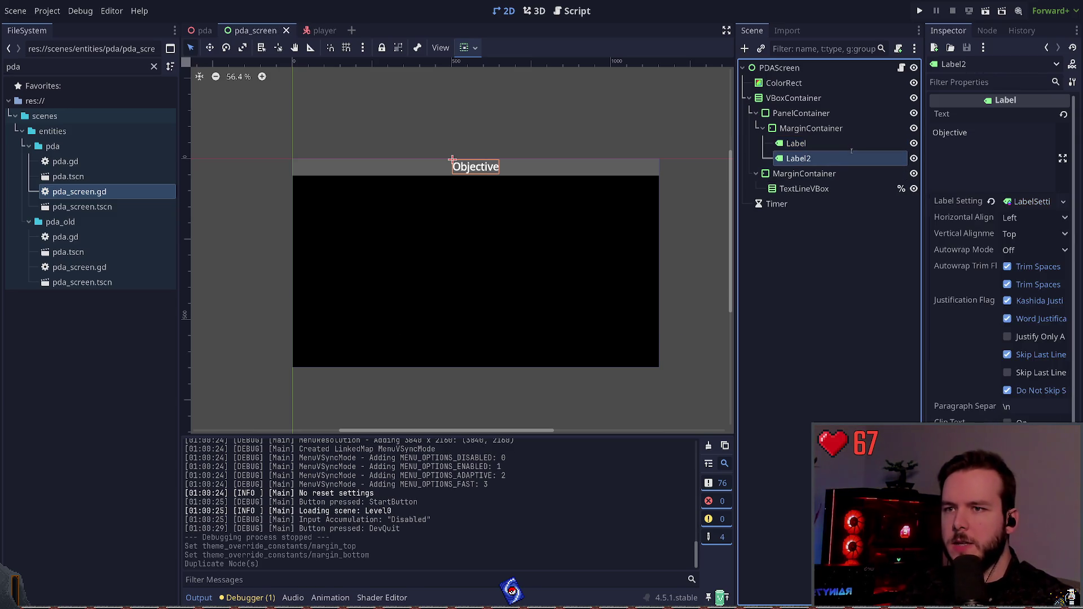
text(Objective)
key(Return)
click(974, 154)
key(ctrl+a)
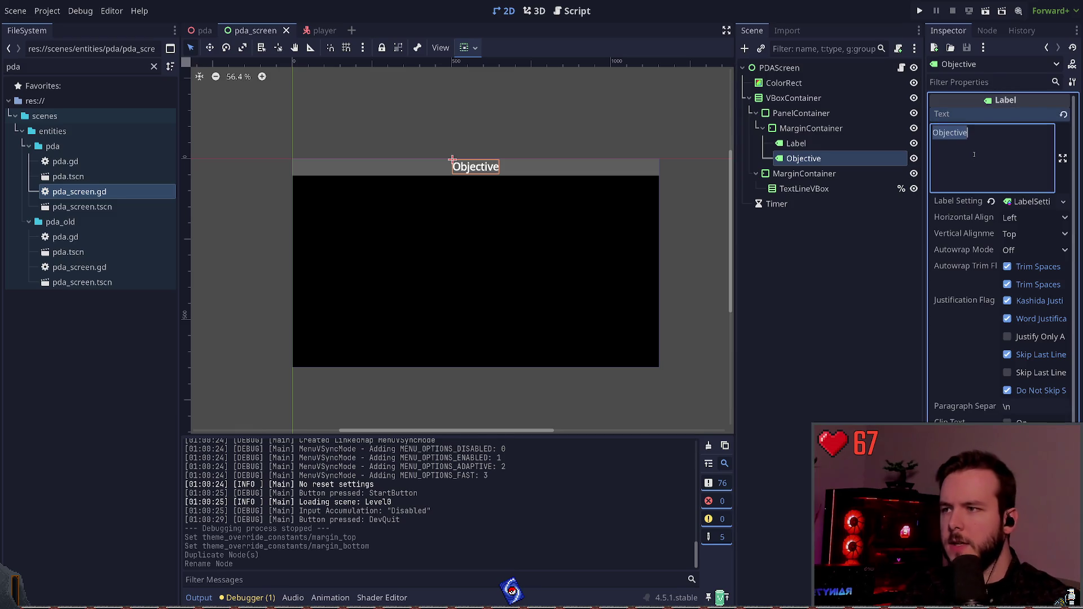
key(BackSpace)
click(839, 213)
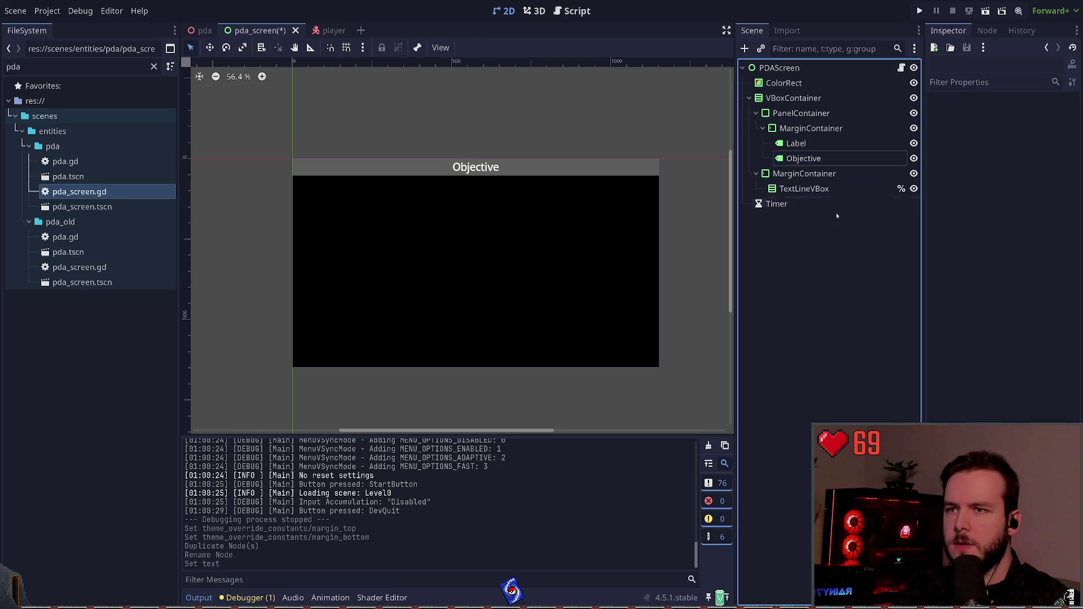
click(802, 161)
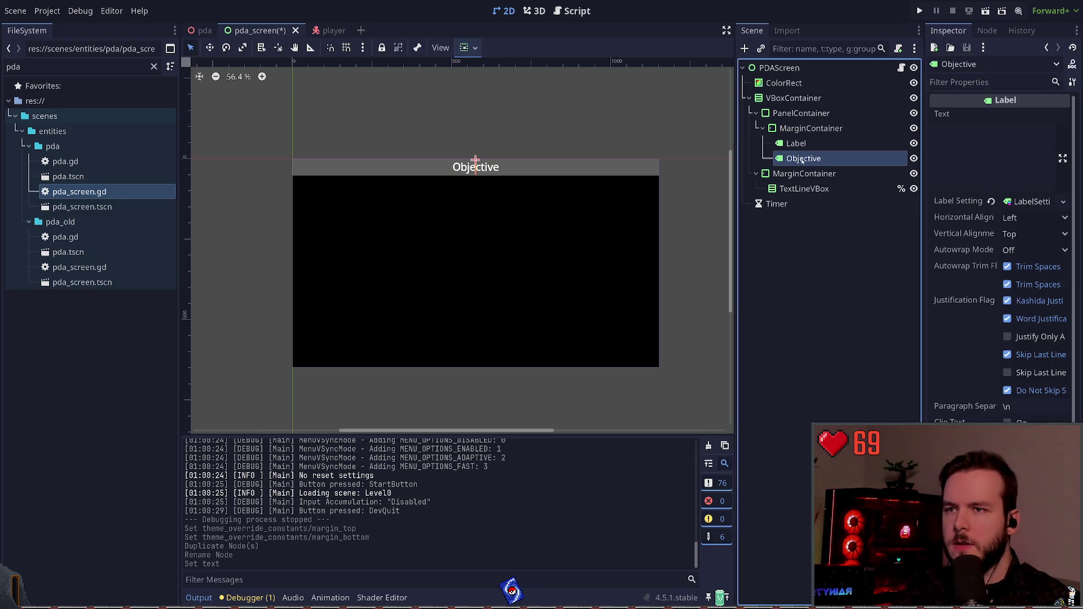
Add a VBoxContainer as a child of the header MarginContainer
click(794, 129)
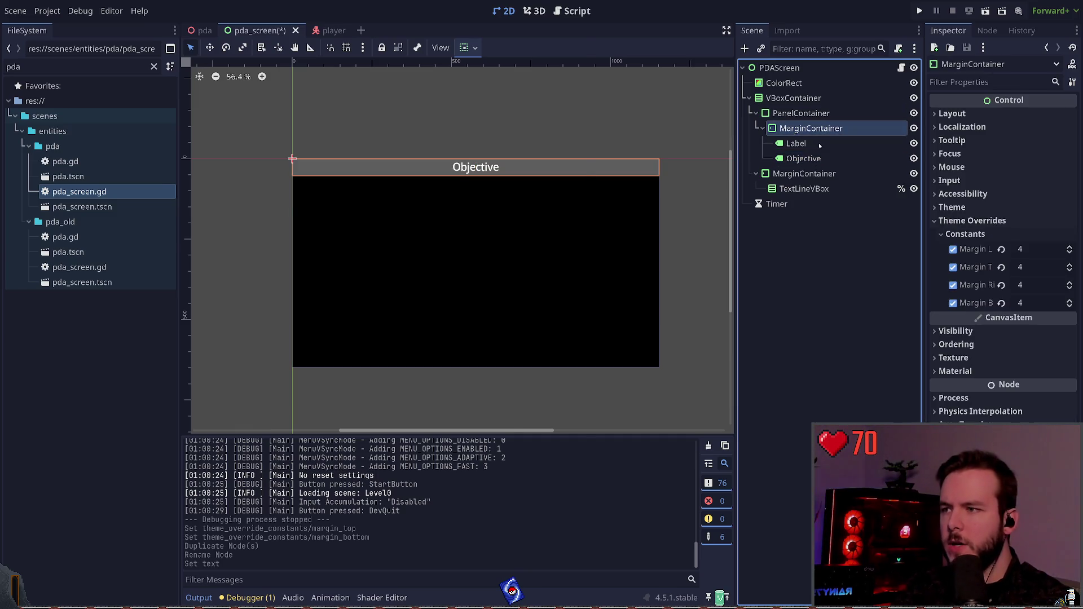
key(ctrl+a)
text(vbox)
key(Return)
Move the Label and Objective labels into the VBoxContainer so they stack
drag(810, 178, 808, 145)
click(804, 174)
shift+click(796, 159)
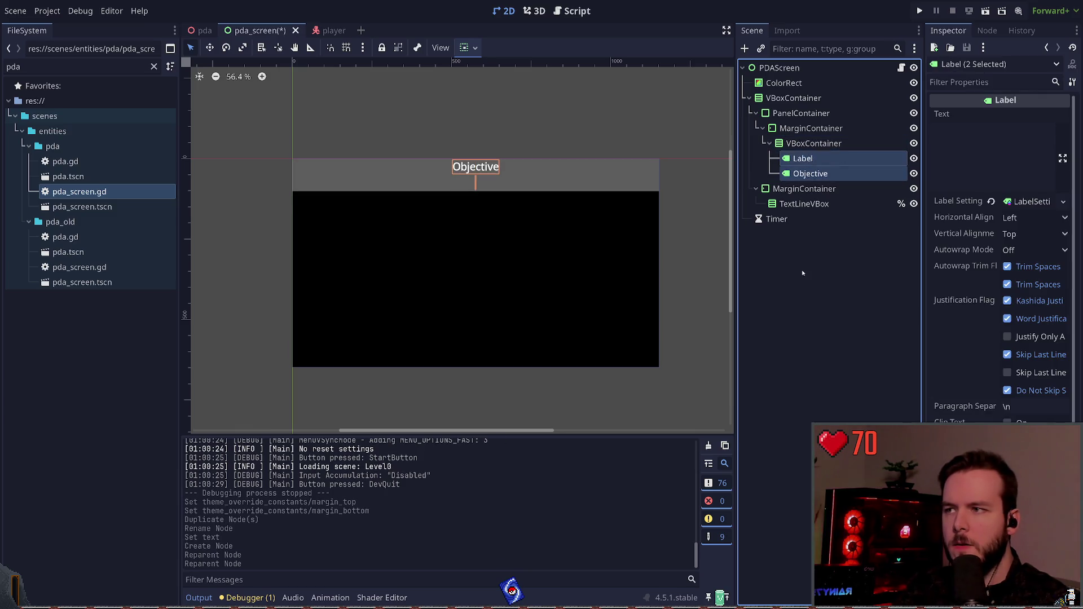
key(ctrl+z)
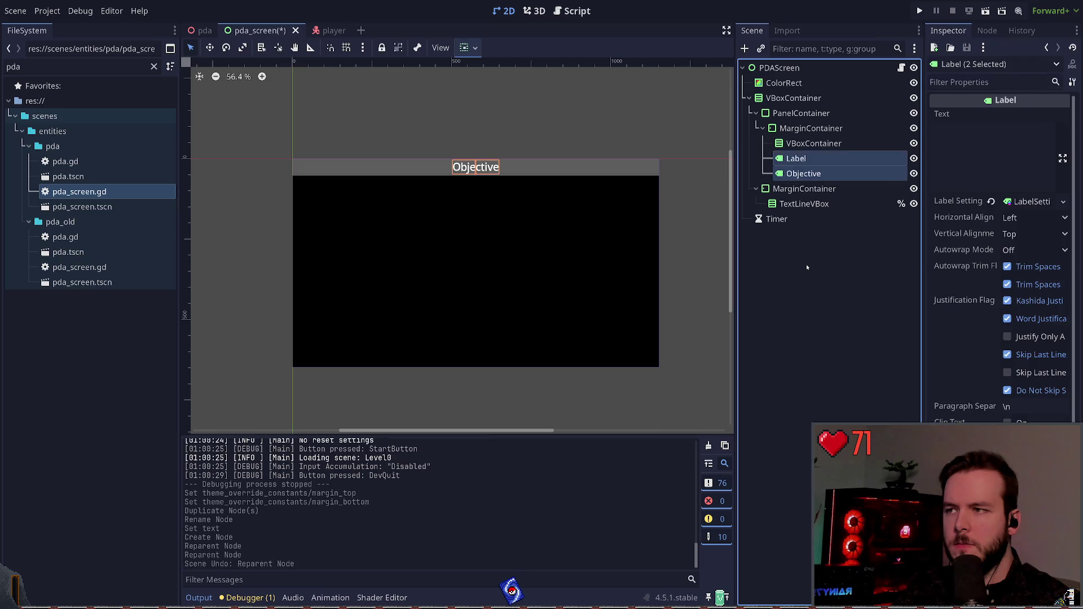
click(807, 264)
key(ctrl+z)
key(ctrl+z)
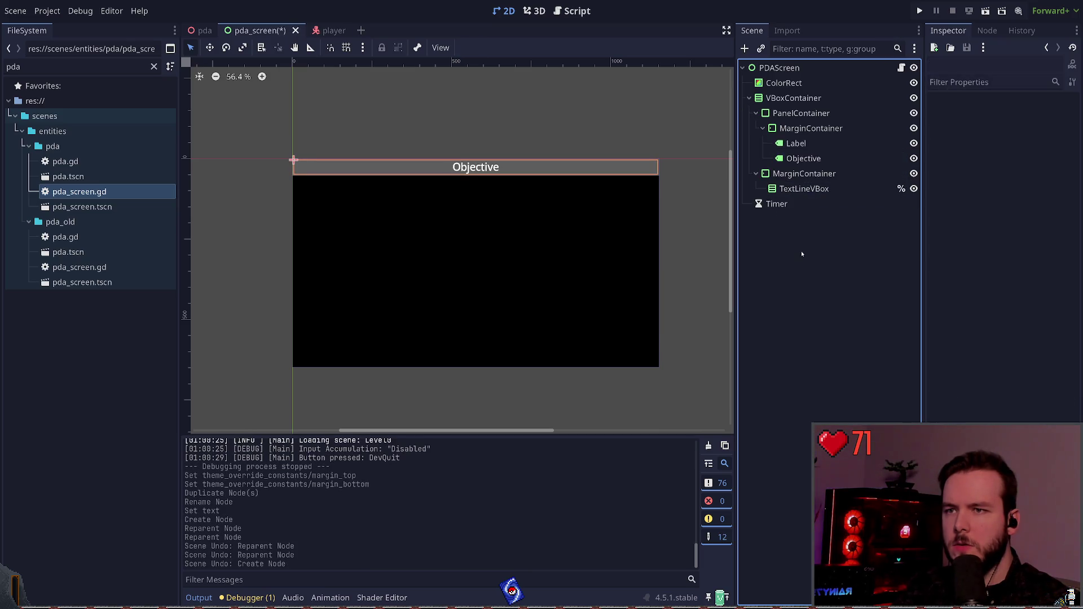
click(788, 115)
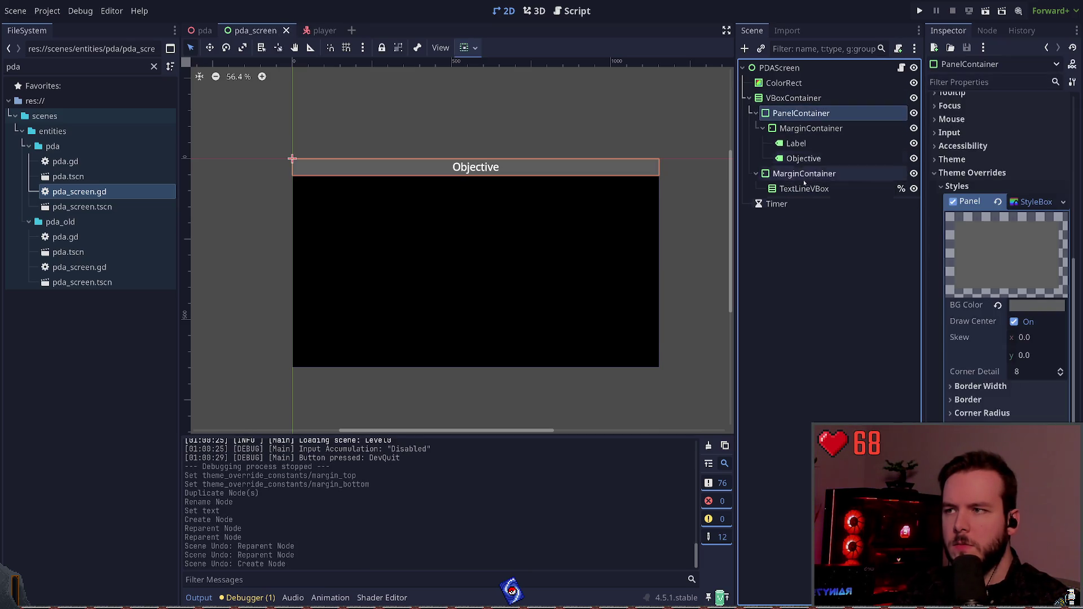
click(756, 113)
click(795, 114)
click(756, 112)
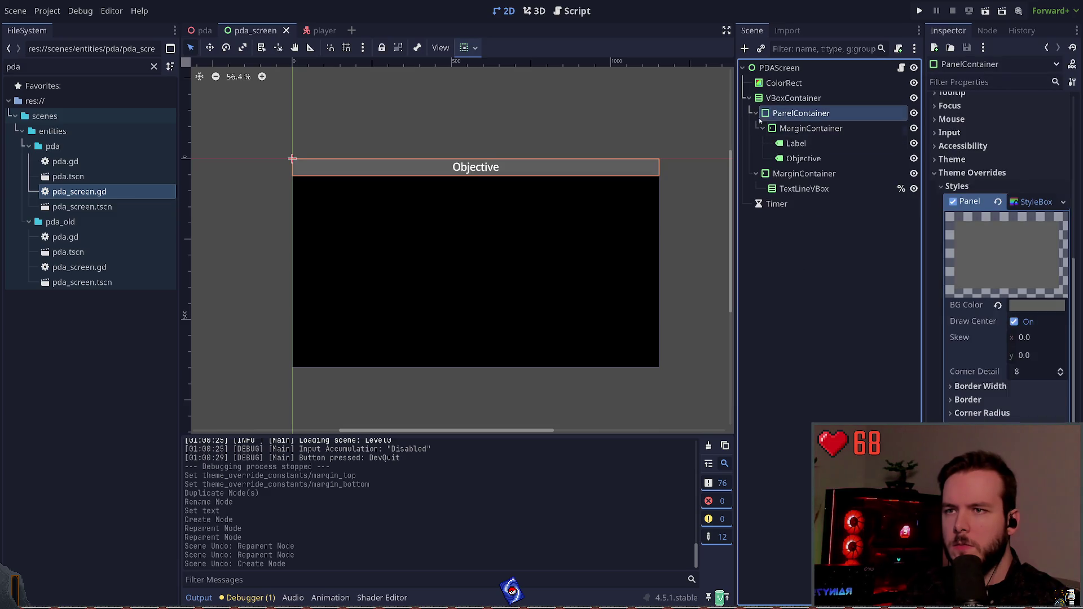
click(811, 128)
key(ctrl+shift+z)
key(ctrl+shift+z)
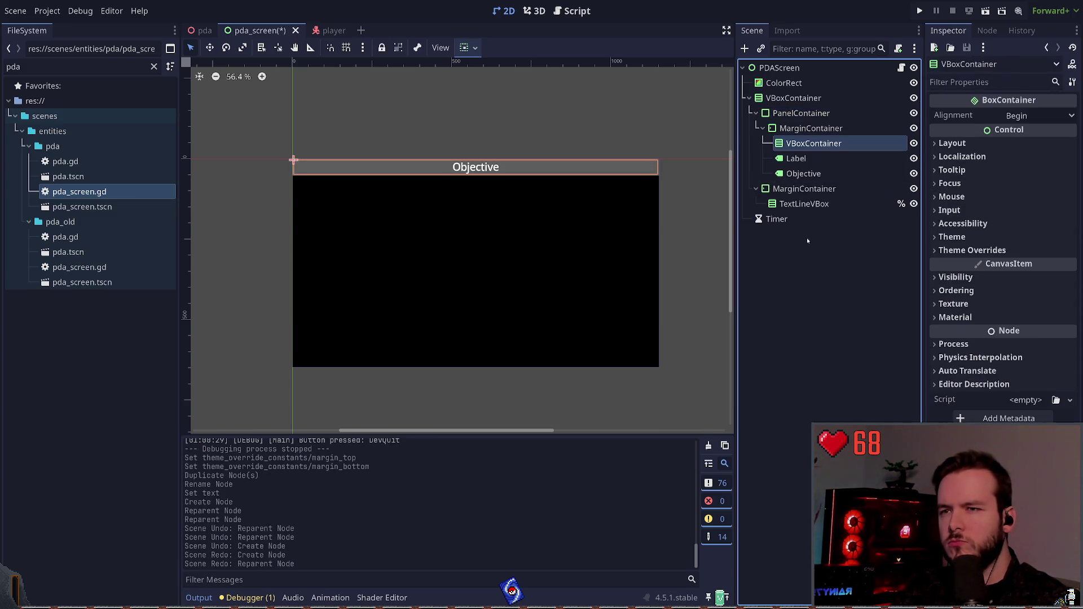
key(ctrl+shift+z)
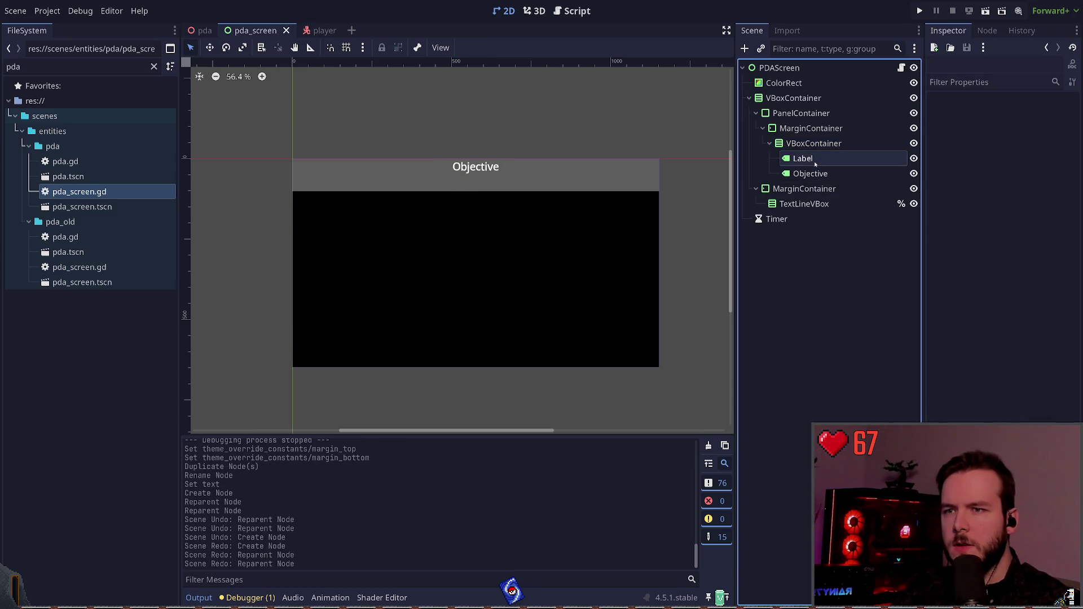
Select the Objective label and focus its Text field in the Inspector
click(817, 272)
click(810, 174)
click(814, 143)
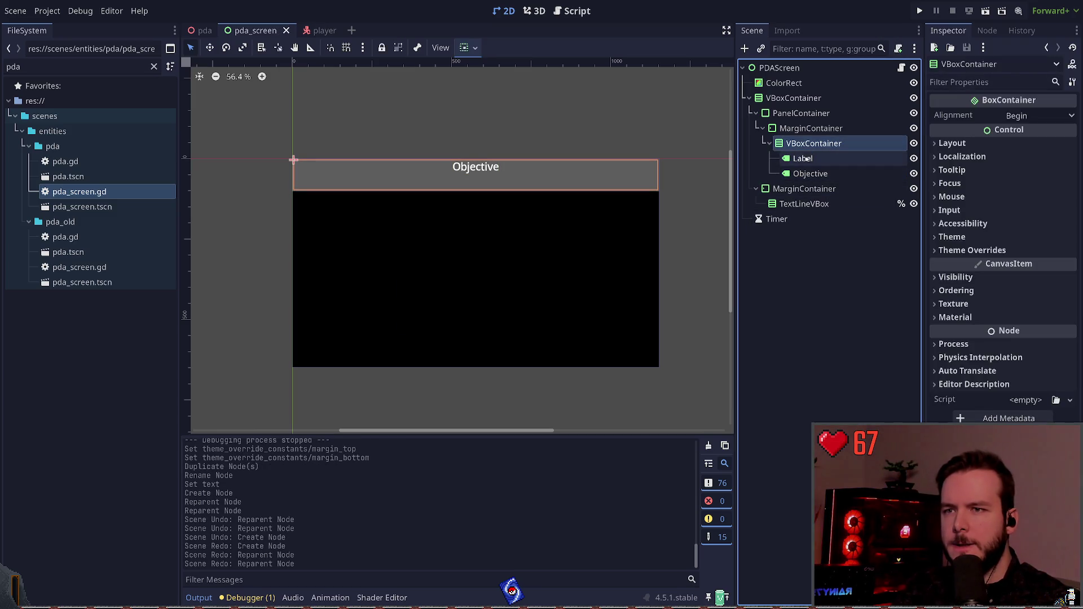
click(820, 174)
click(975, 156)
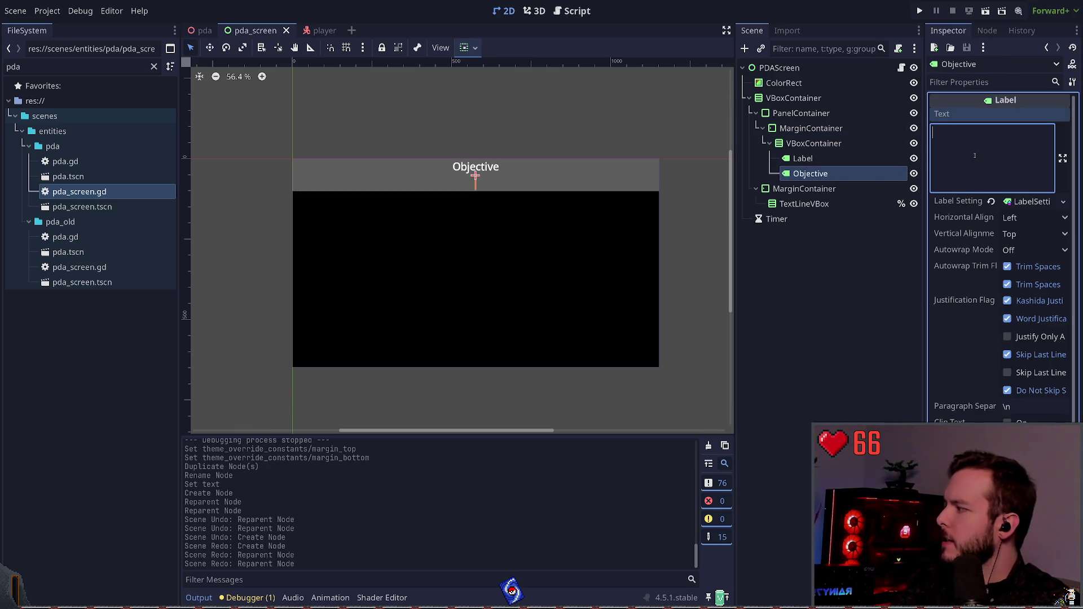
Set the Objective label's text to 'Disconnect Power' and save
text(Disconnec)
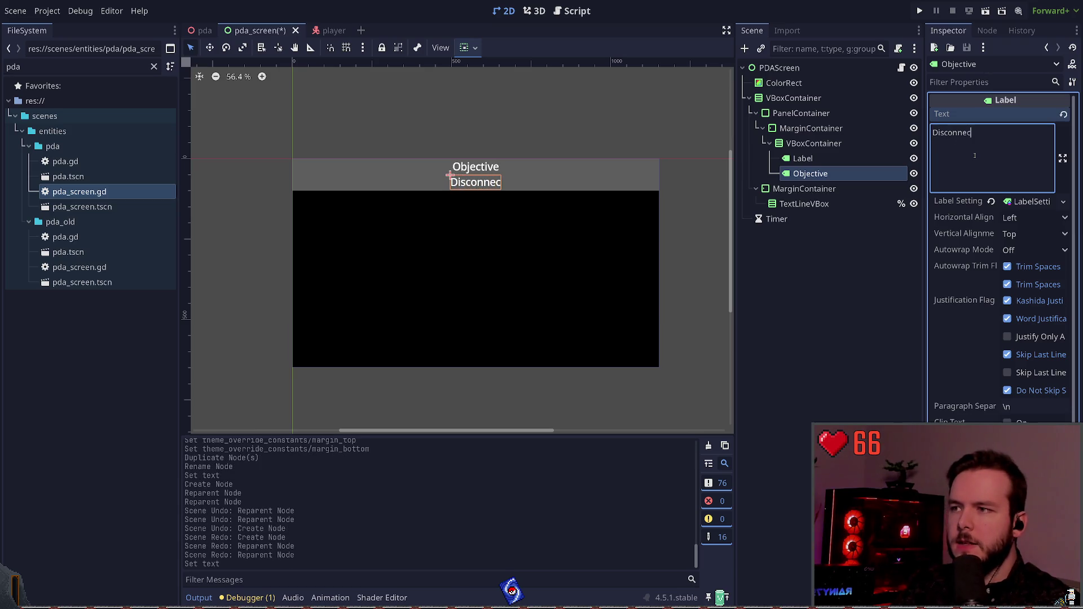
text(t)
key(ctrl+a)
key(BackSpace)
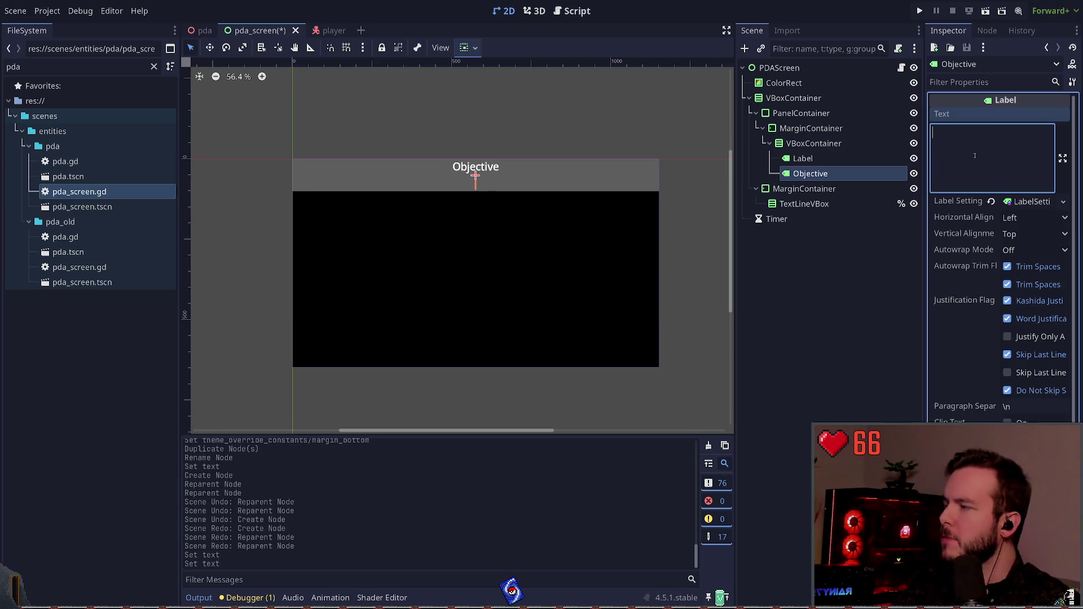
text(Change)
key(ctrl+a)
key(BackSpace)
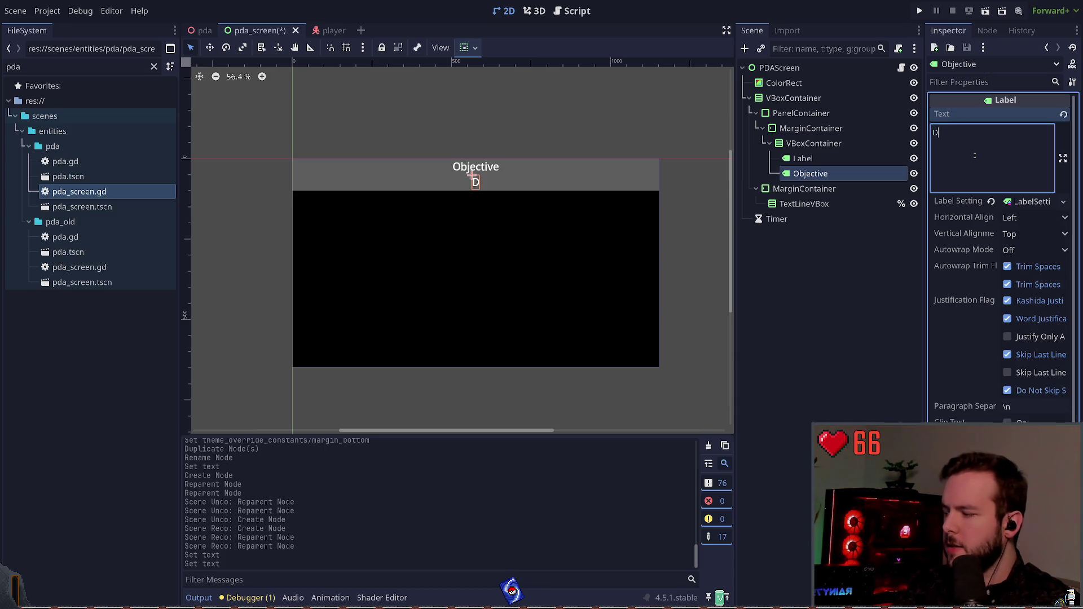
text(Disconnect Power)
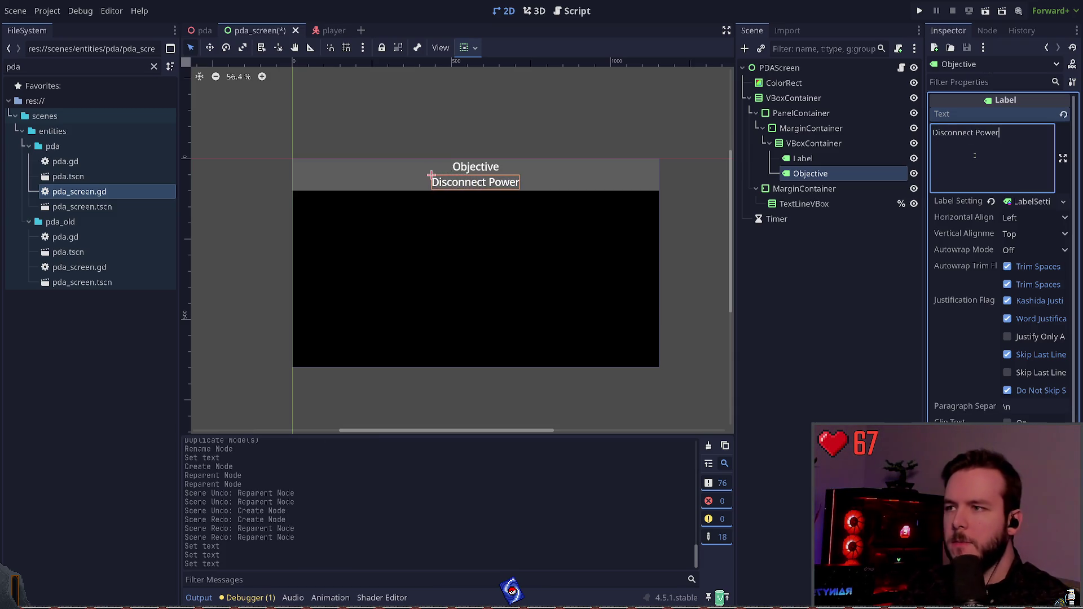
click(820, 262)
key(ctrl+s)
Replace the header Label's text with 'Current Objective'
click(803, 158)
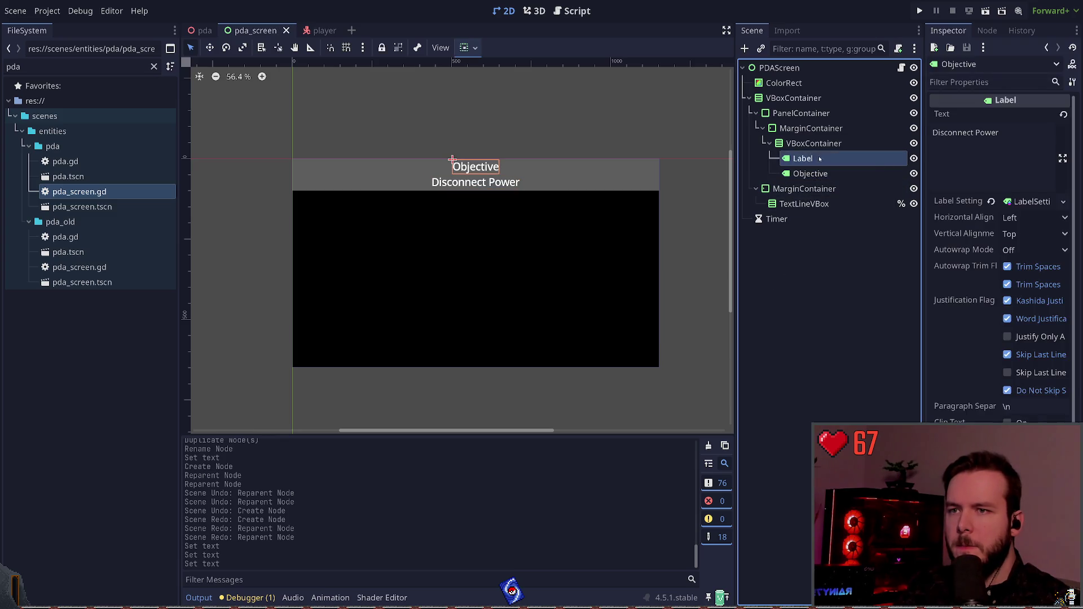
key(ctrl+a)
key(BackSpace)
text(Current Ob)
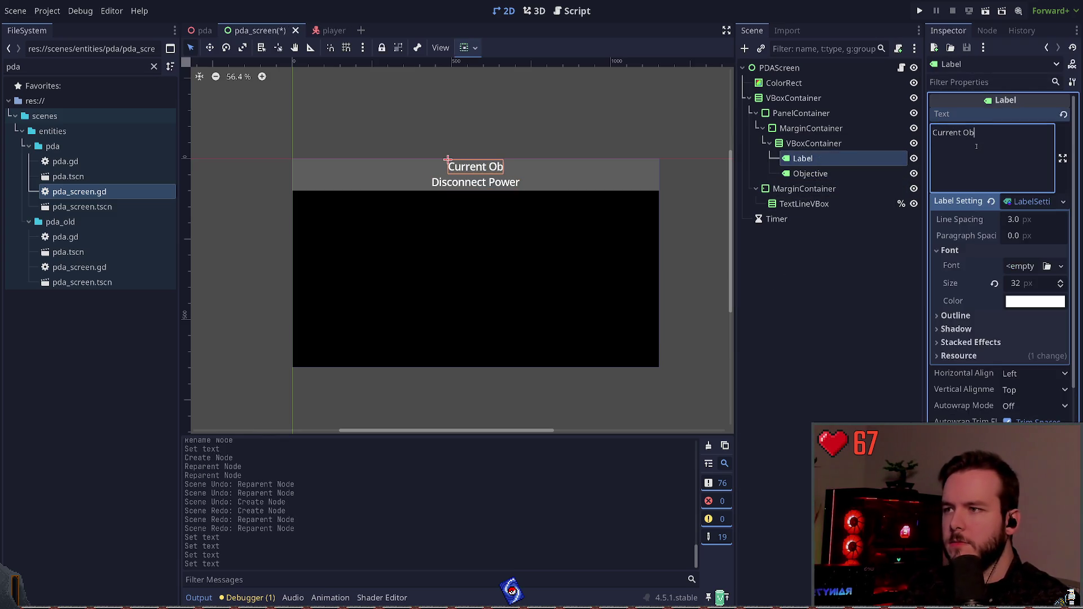
text(jective)
Commit the 'Current Objective' header text and save the scene
click(791, 237)
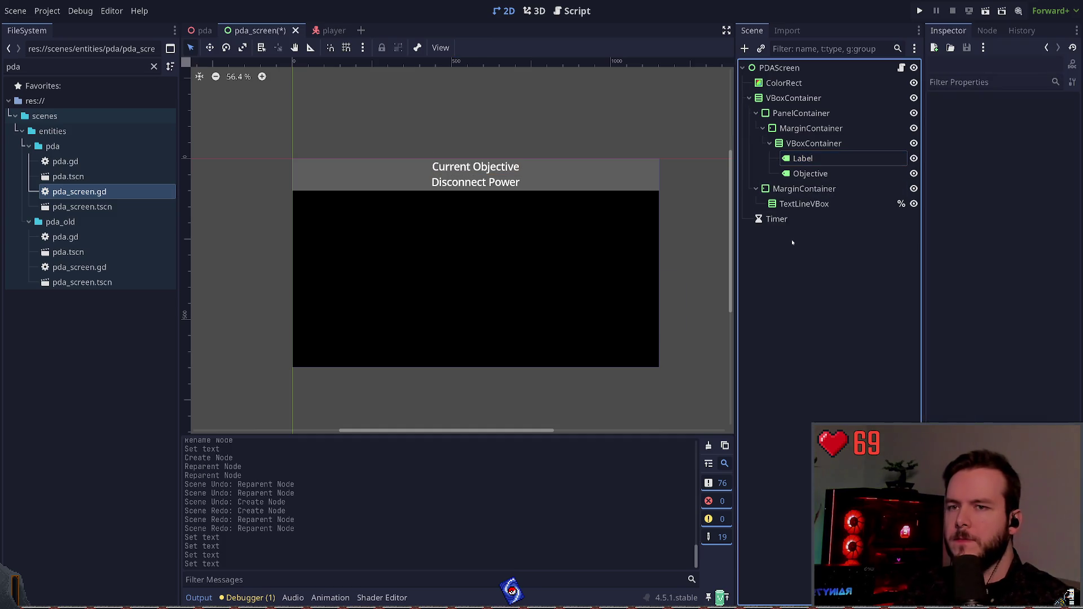
key(ctrl+s)
click(803, 158)
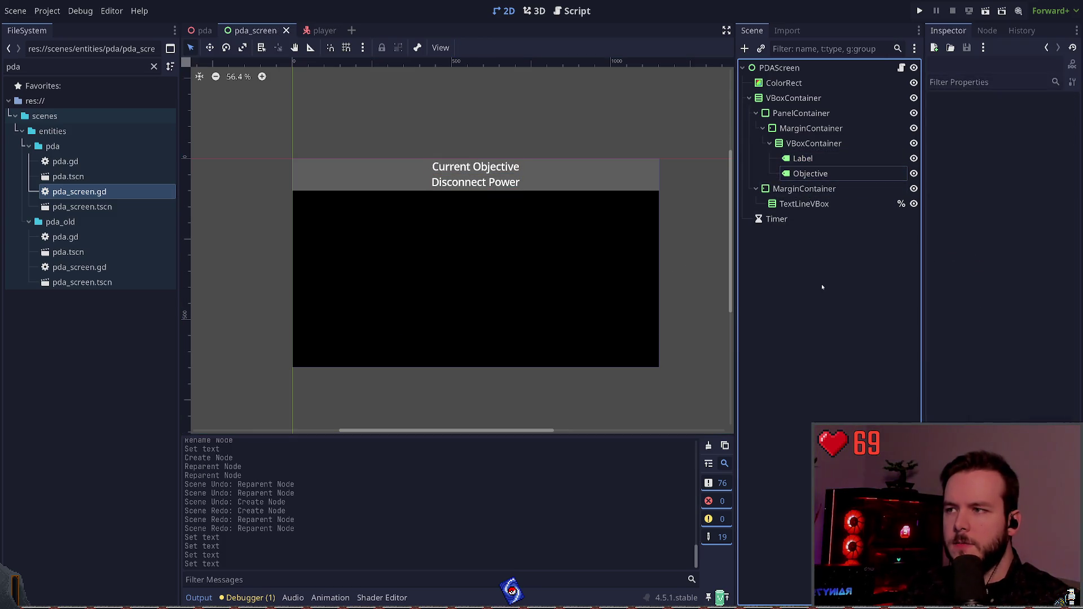
Set the Disconnect Power label's LabelSettings font size to 24 and save
click(475, 182)
click(1028, 201)
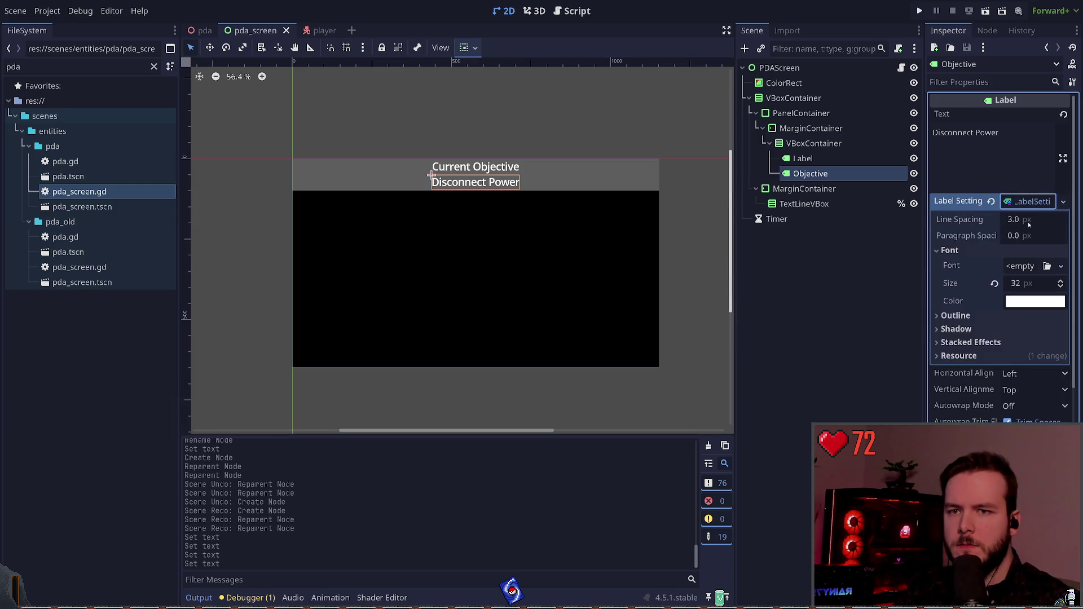
click(1034, 283)
text(24)
key(Return)
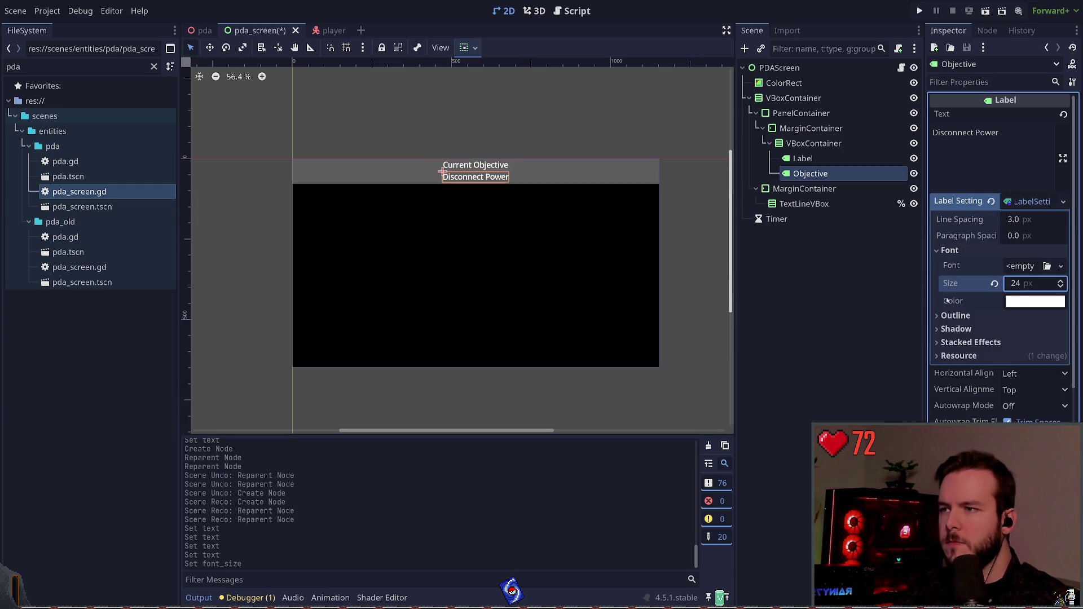
key(ctrl+z)
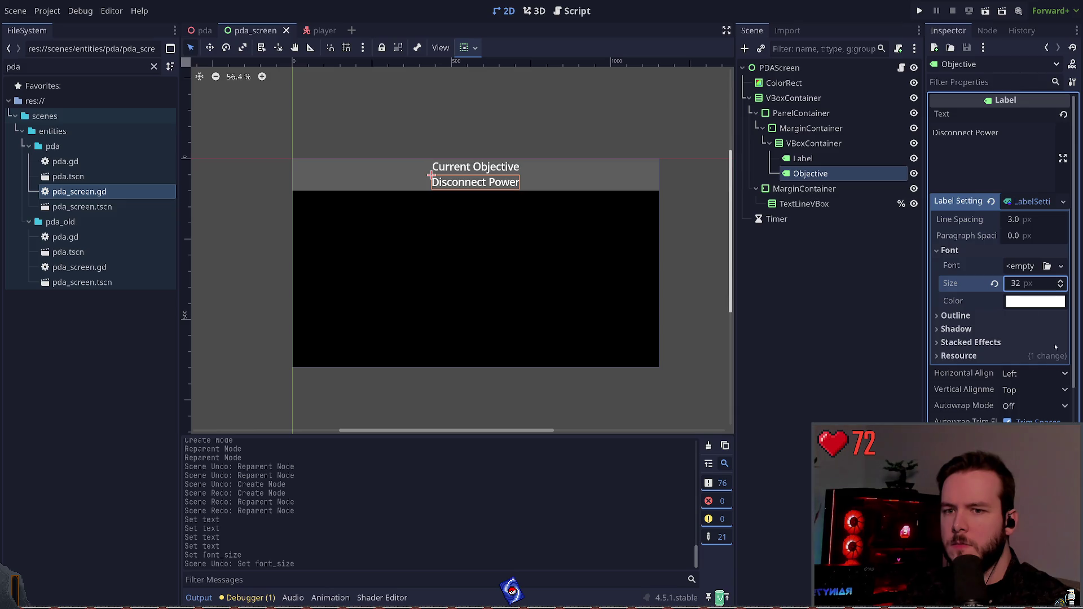
click(1032, 220)
click(1033, 250)
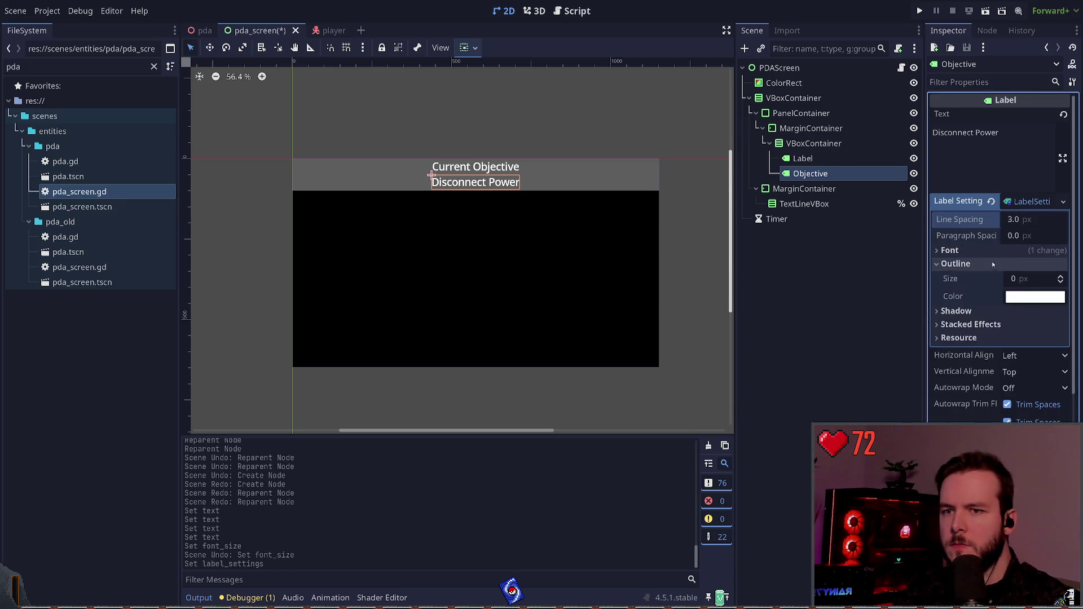
click(1035, 282)
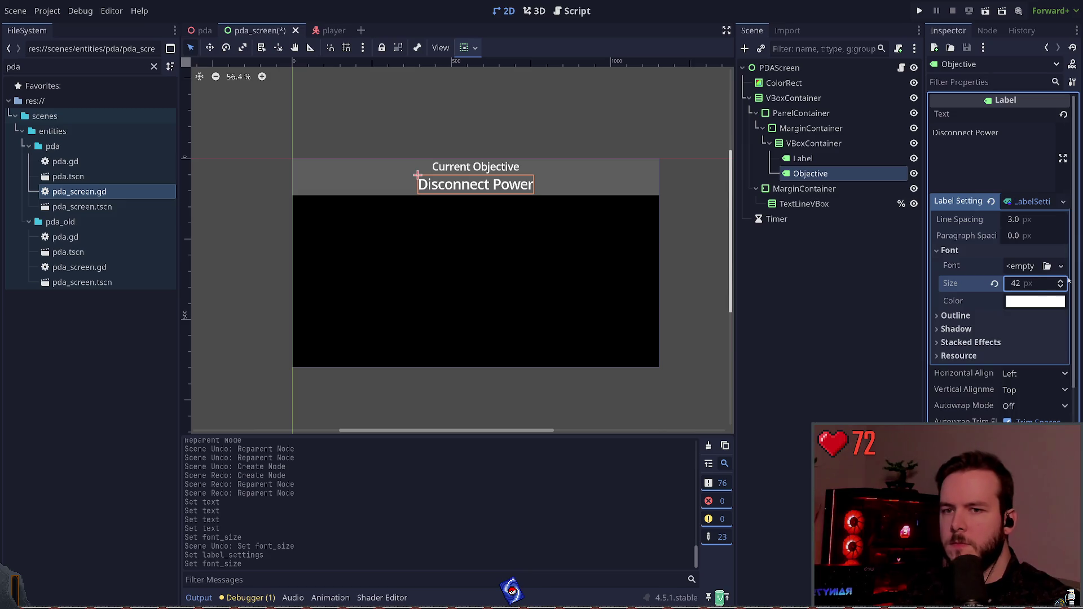
text(24)
key(Return)
click(793, 341)
key(ctrl+s)
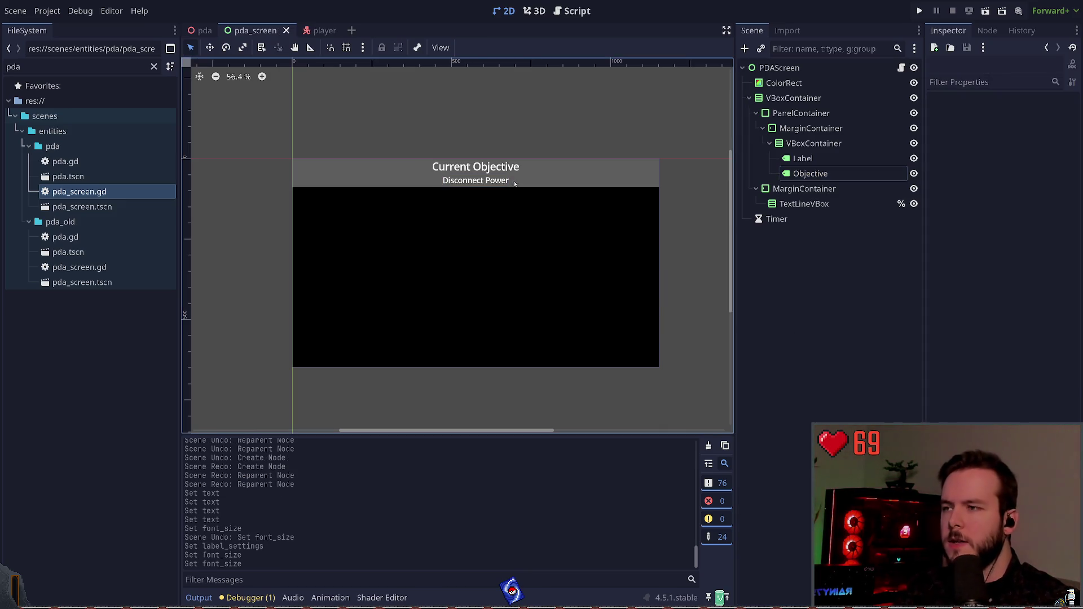
click(803, 159)
click(800, 297)
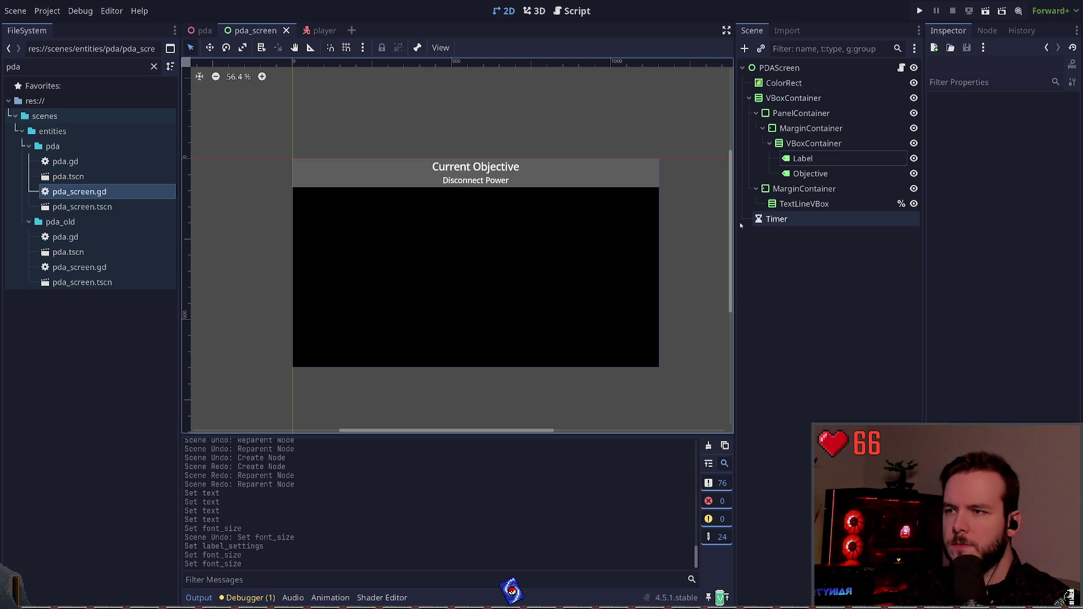
Give the header PanelContainer's Panel style a darker grey background colour
click(812, 173)
click(822, 110)
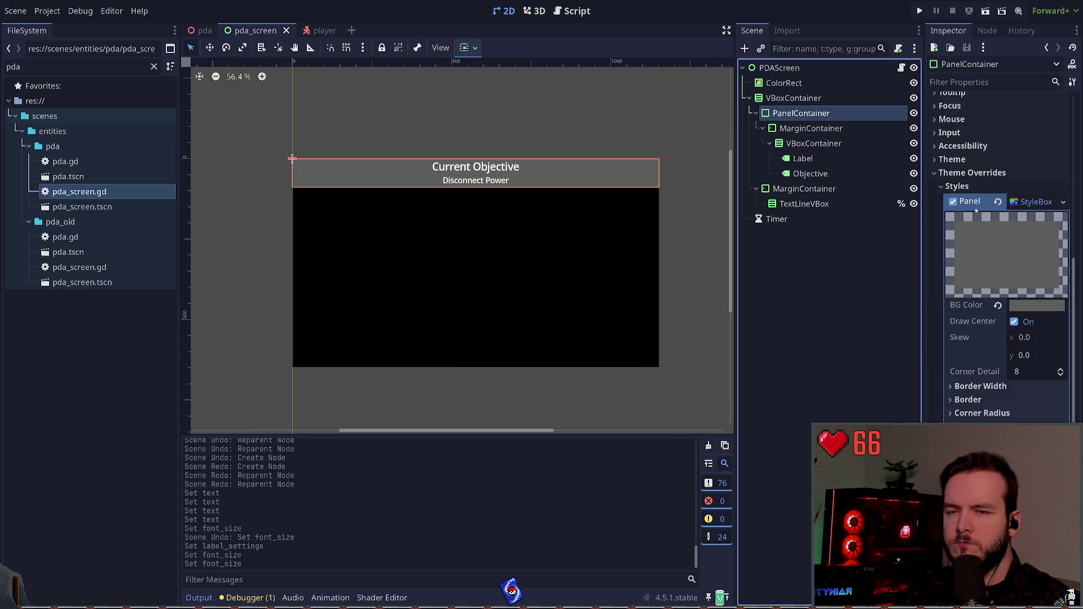
click(1053, 306)
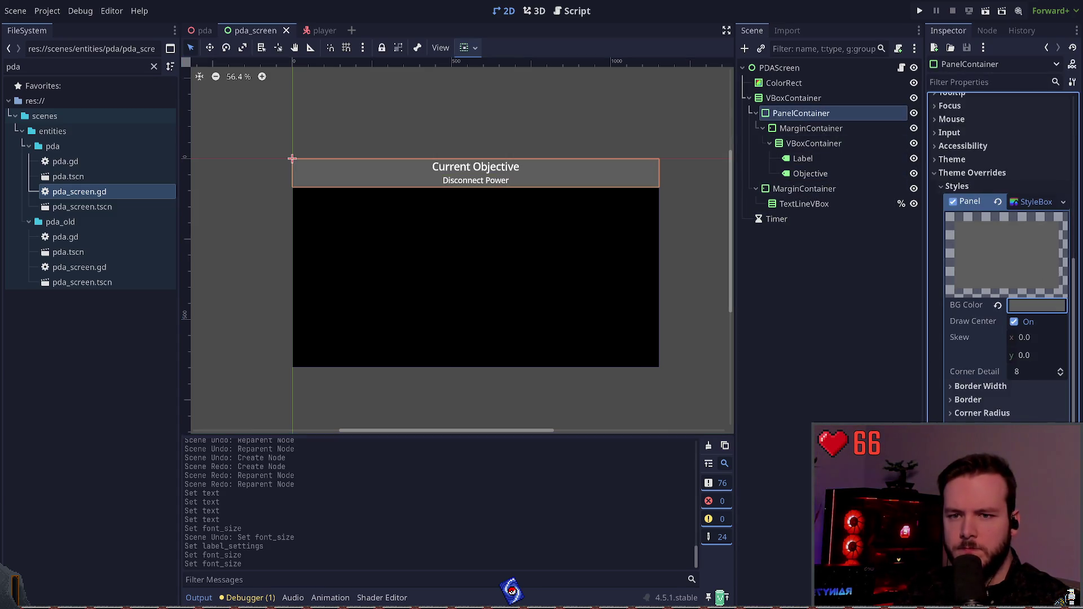
click(805, 188)
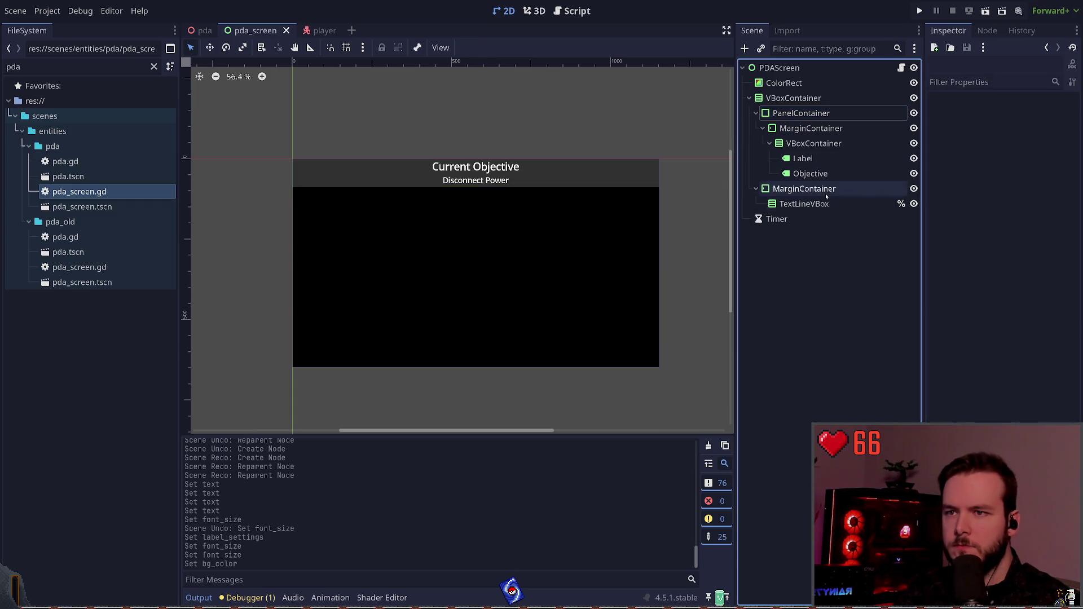
Inspect the header and log container nodes, ending with the Objective text node selected
click(824, 143)
click(826, 129)
click(823, 100)
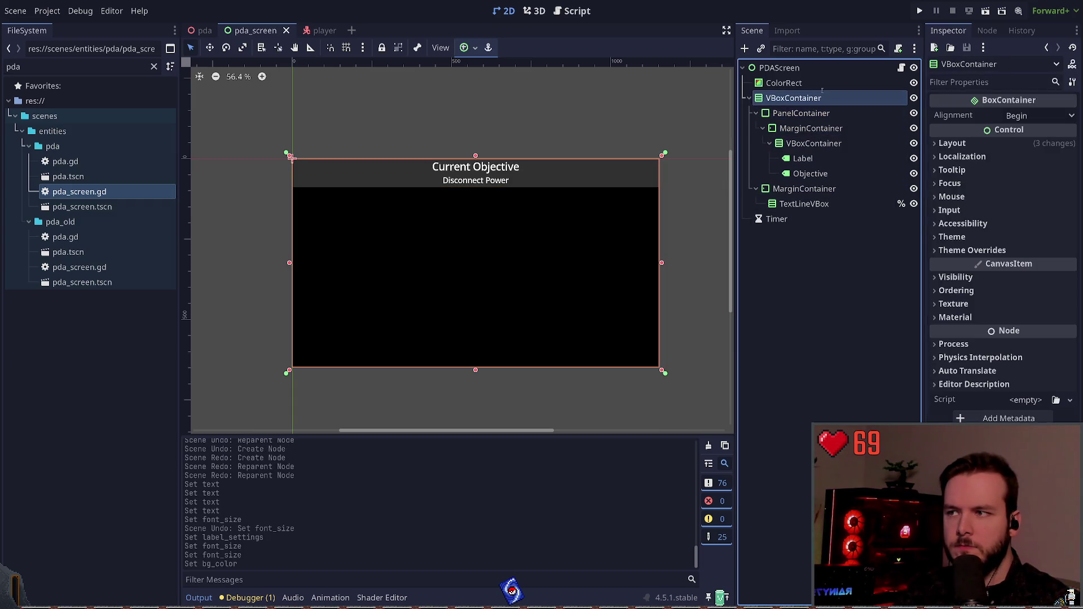
click(825, 204)
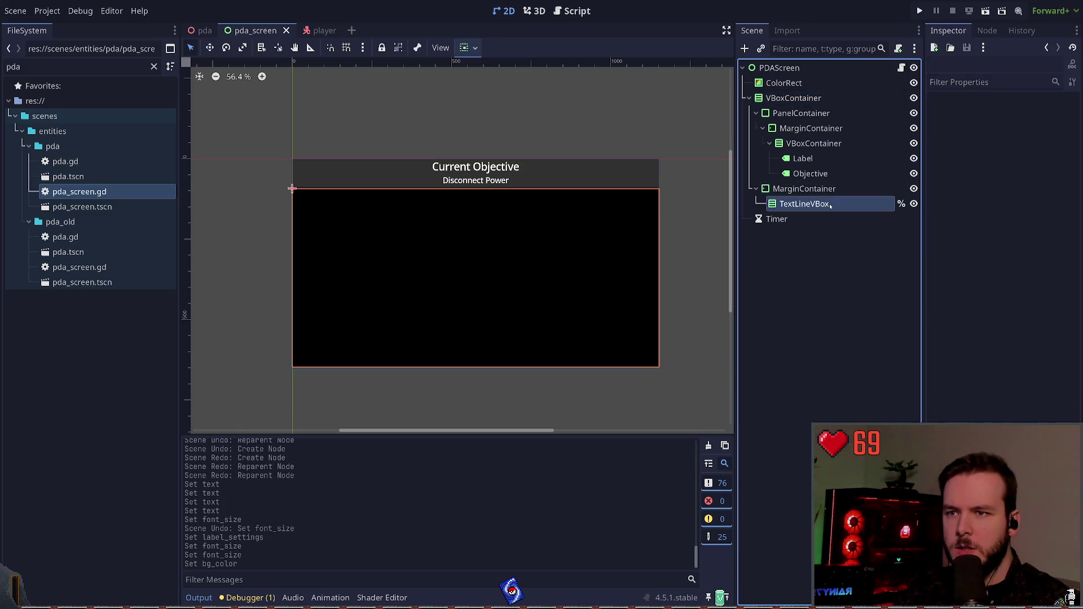
click(811, 128)
click(803, 159)
click(826, 174)
click(790, 232)
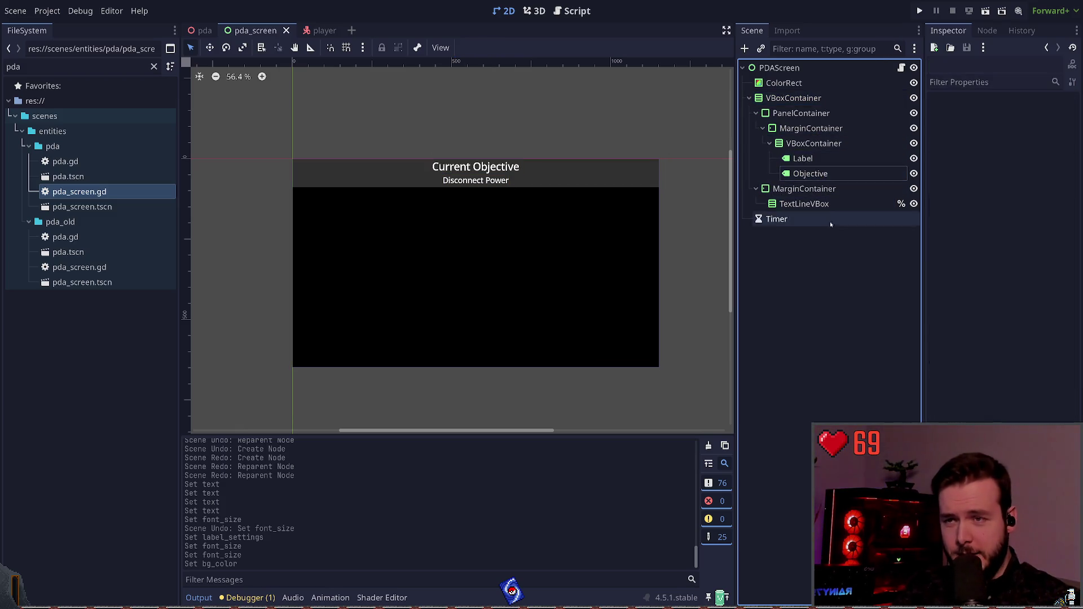
click(803, 158)
click(810, 174)
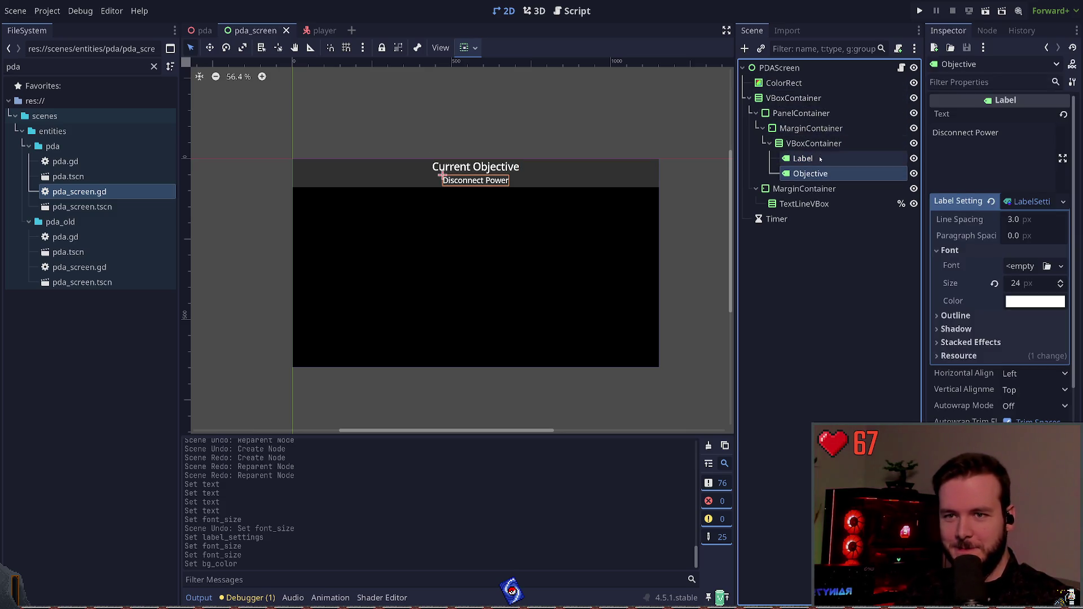
Set the header panel's left, top, right and bottom border widths to 2 px
click(805, 117)
scroll(959, 293, down, 2)
click(981, 332)
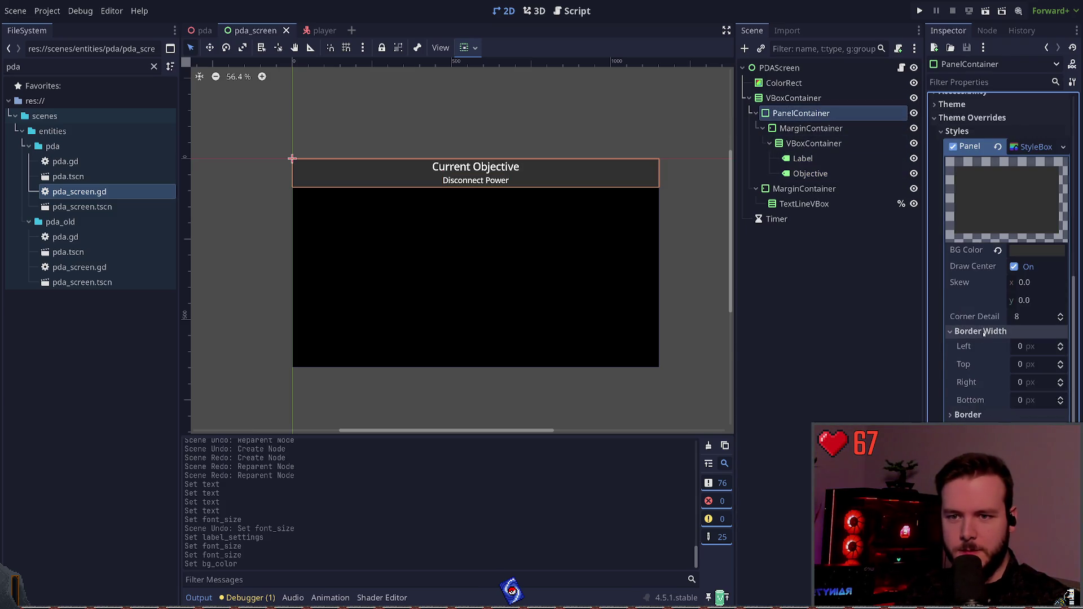
double_click(1060, 344)
double_click(1060, 363)
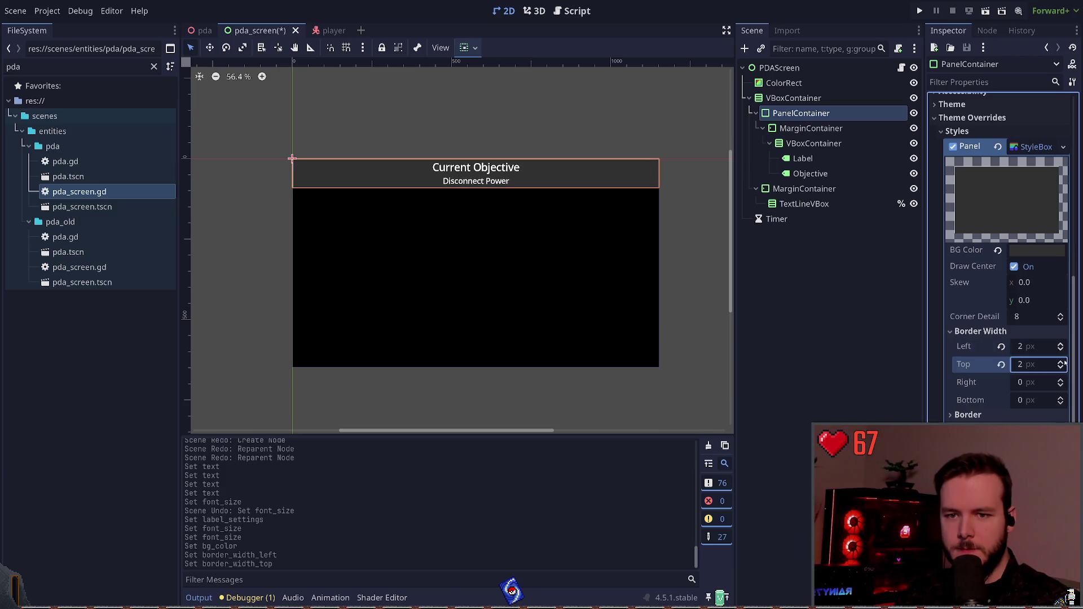
click(1061, 381)
double_click(1061, 397)
Check the log and header container nodes, then reselect the header panel
click(832, 305)
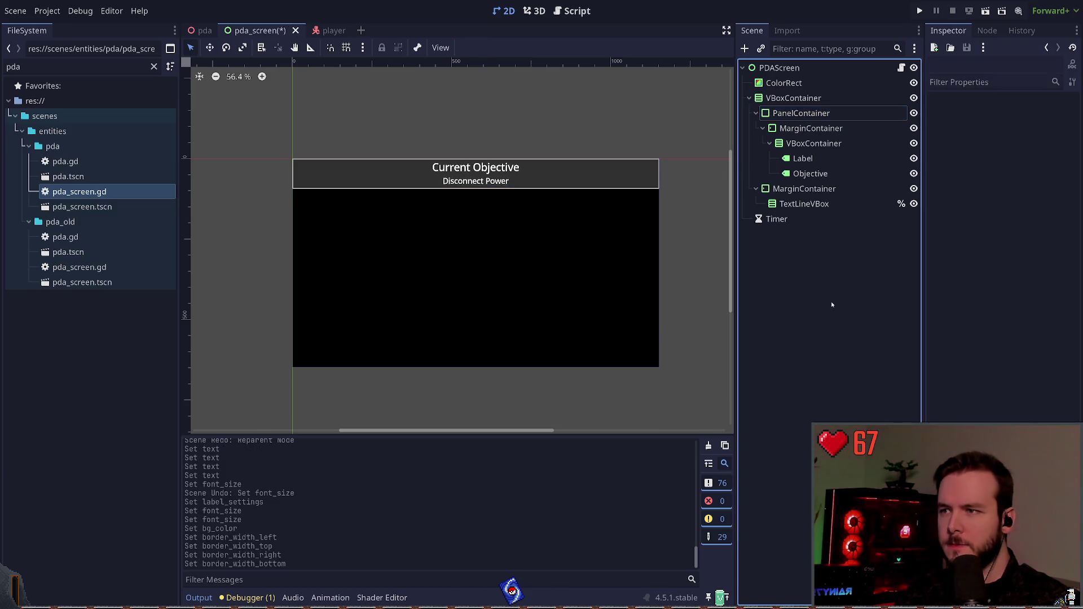
click(804, 189)
click(814, 144)
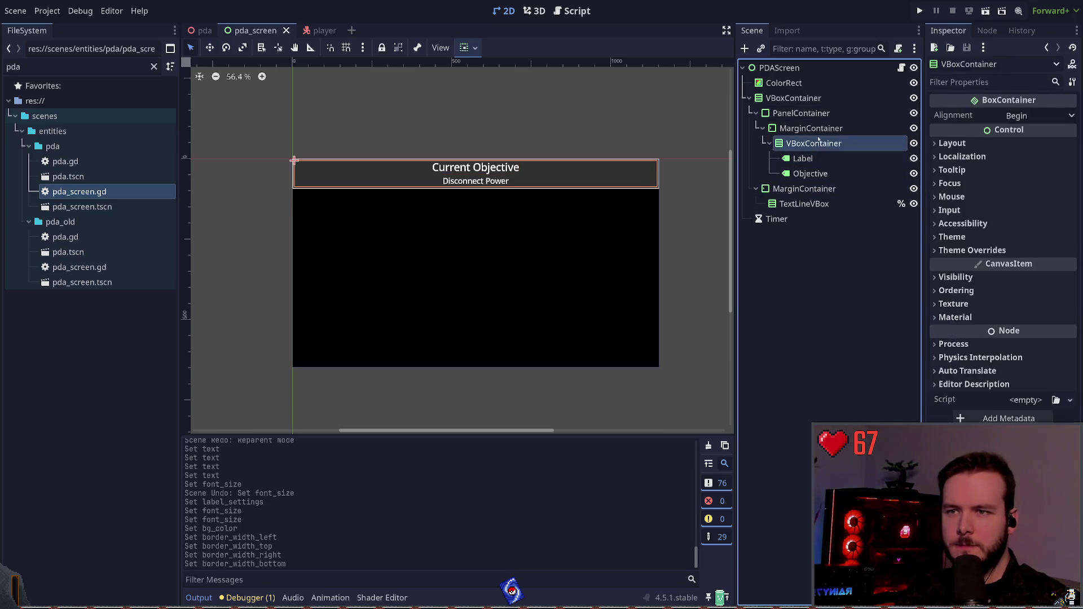
click(811, 129)
click(817, 143)
click(810, 128)
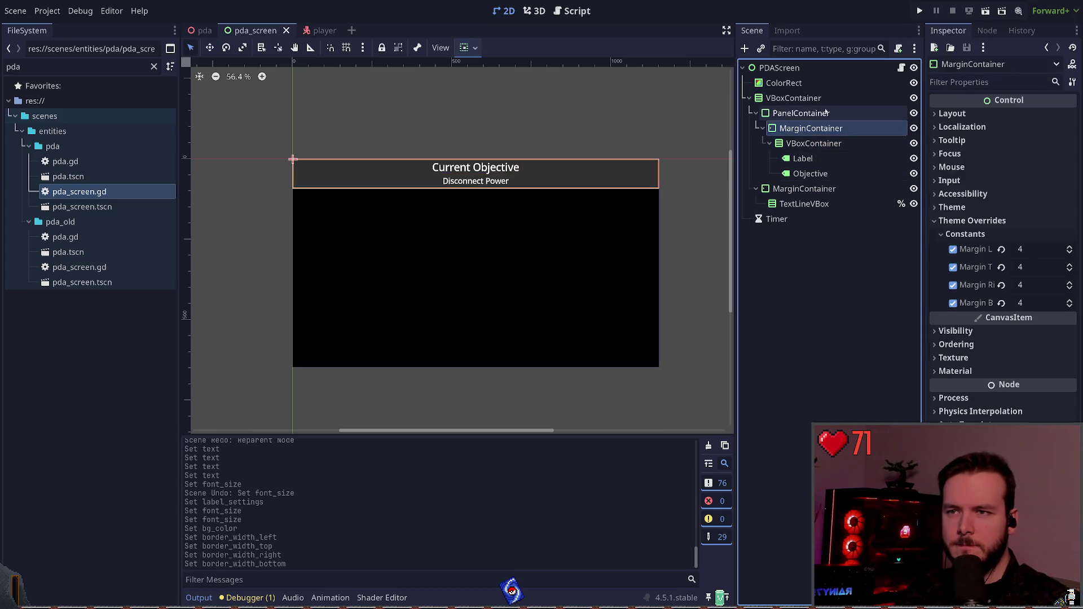
click(802, 112)
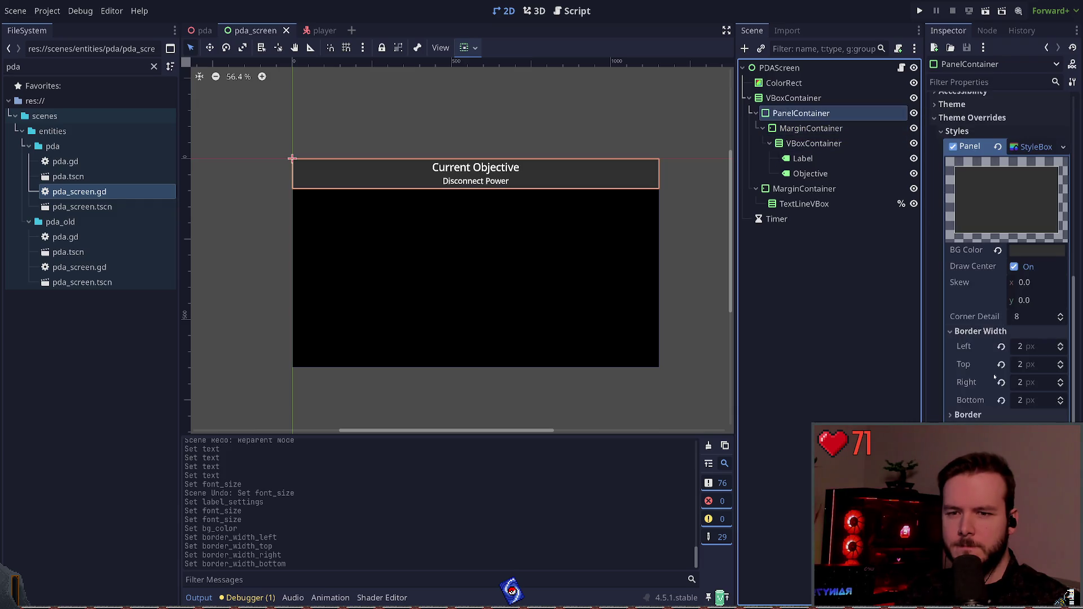
Toggle Border Blend on and off and apply a darker border colour to the header panel
scroll(982, 338, down, 3)
click(994, 352)
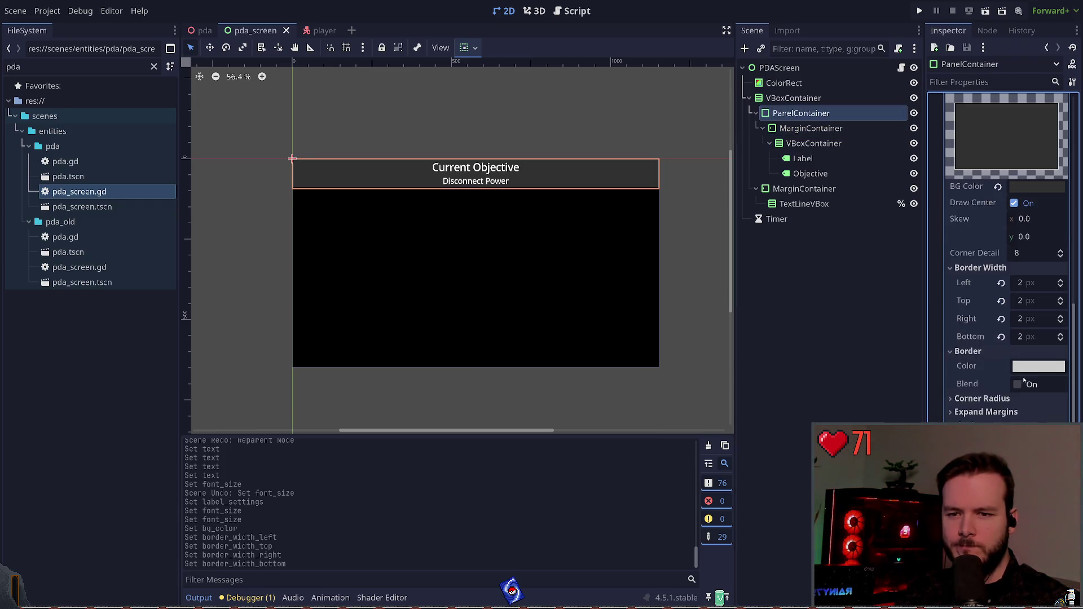
click(994, 354)
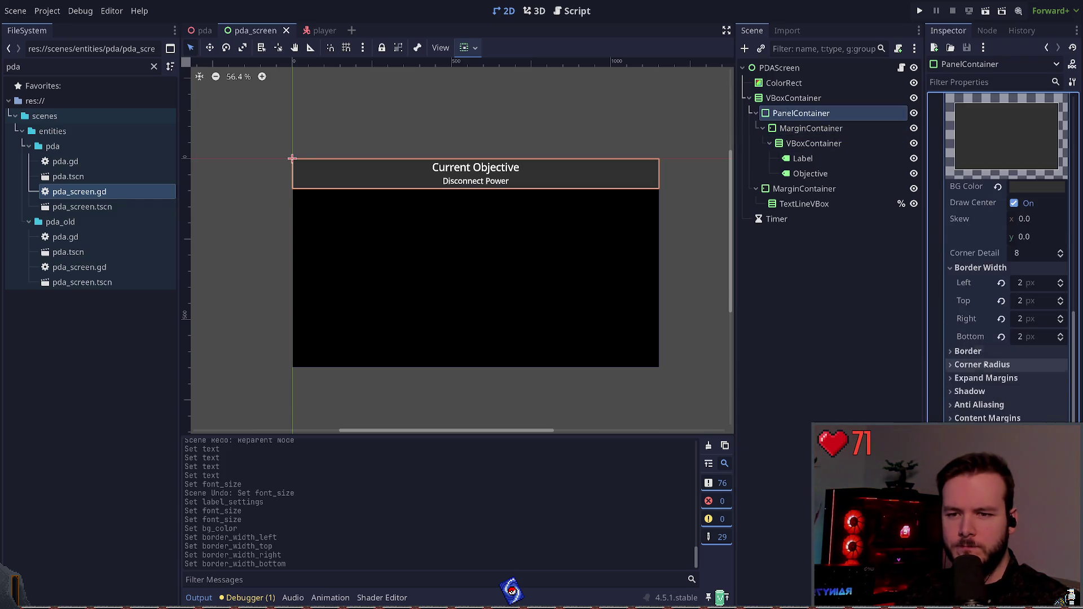
click(973, 352)
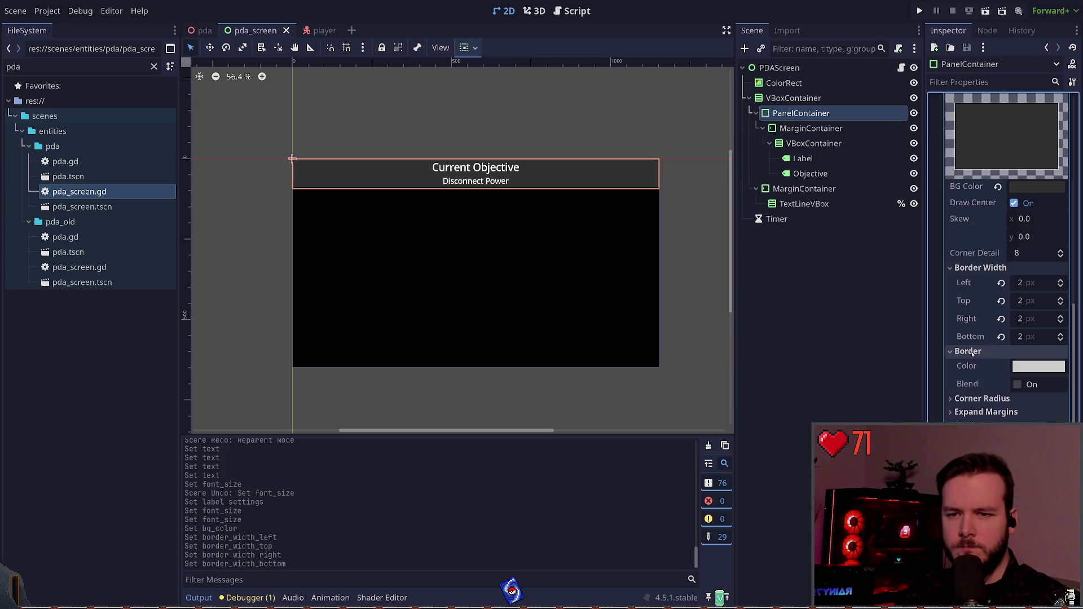
click(1017, 384)
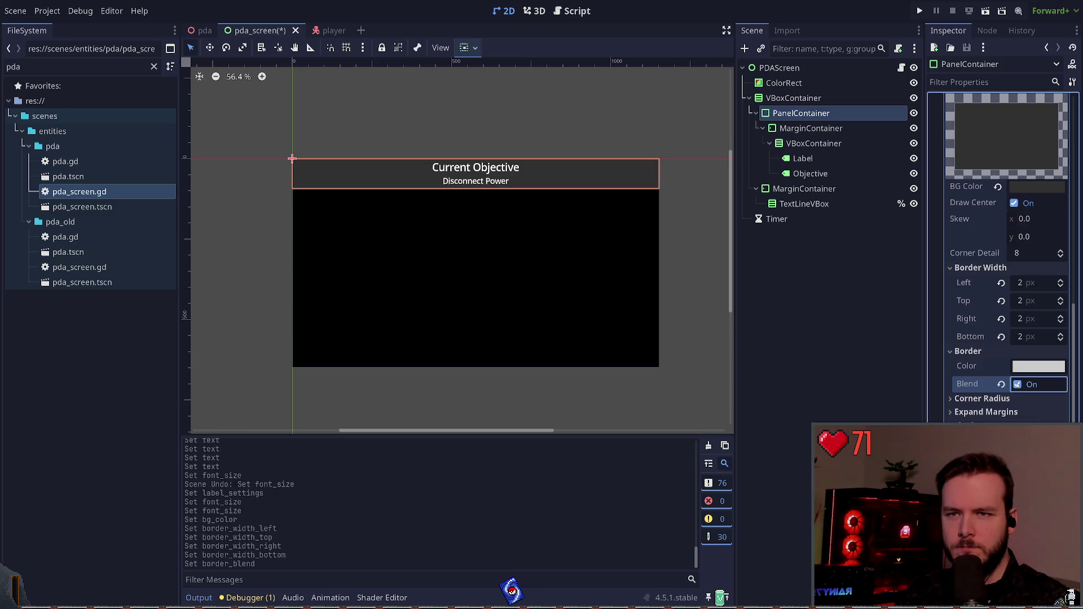
click(1018, 385)
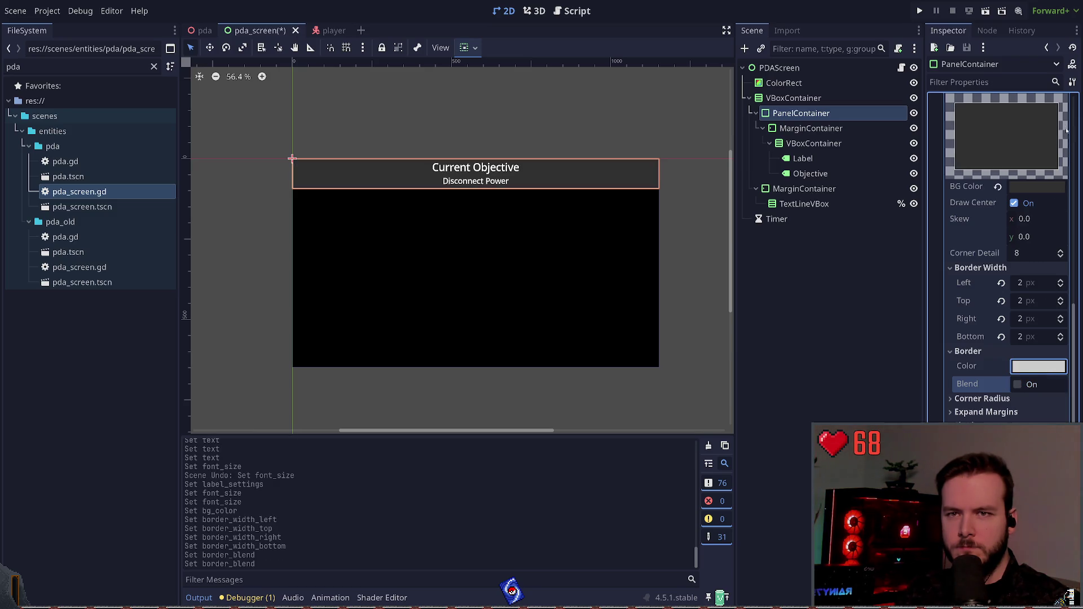
key(ctrl+v)
click(827, 261)
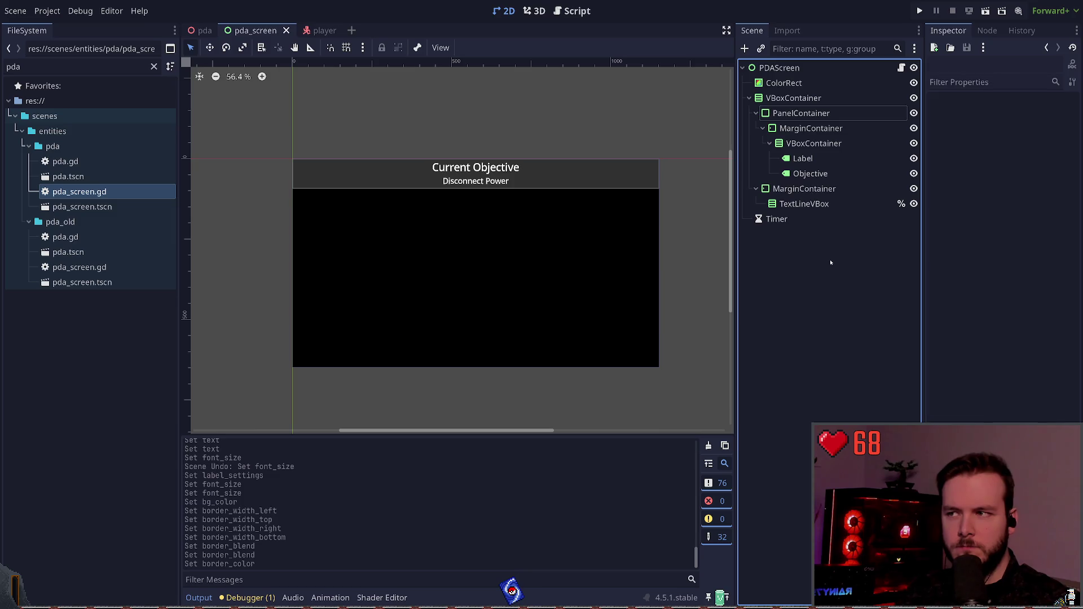
key(F5)
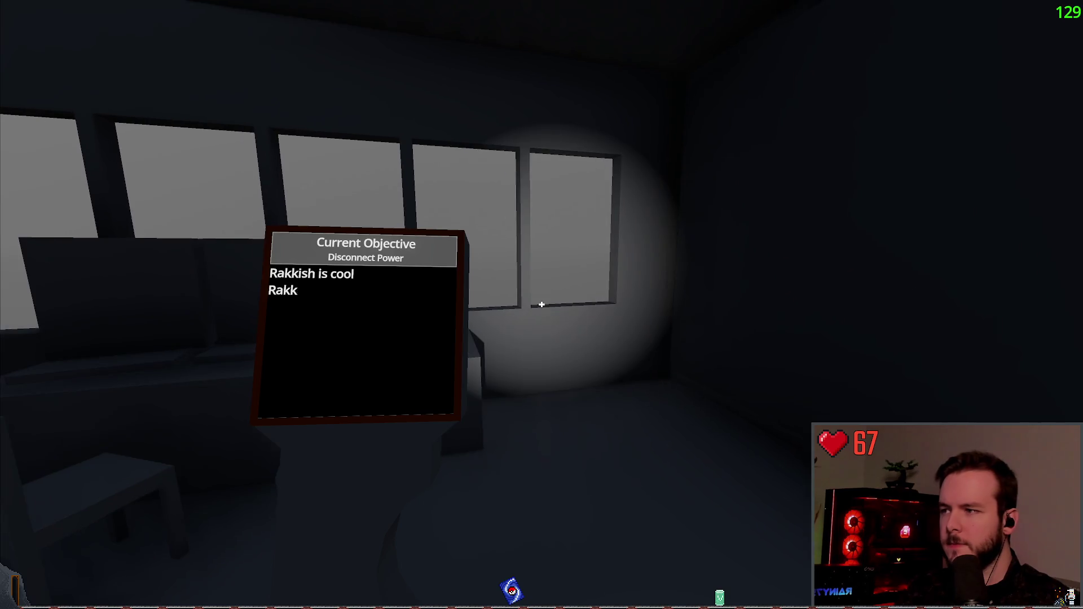
key(s)
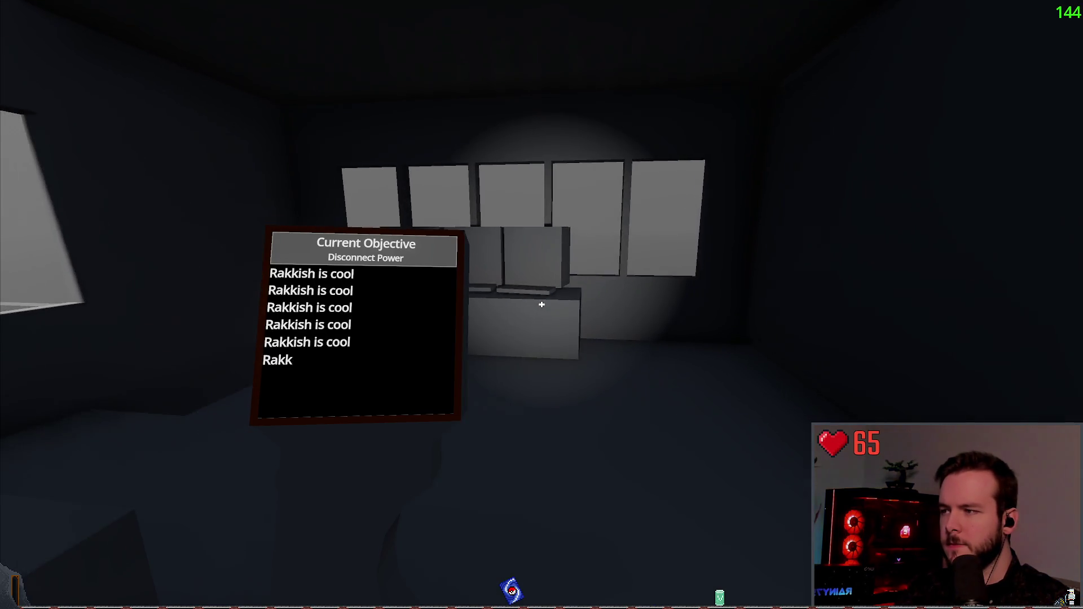
key(Escape)
key(Escape)
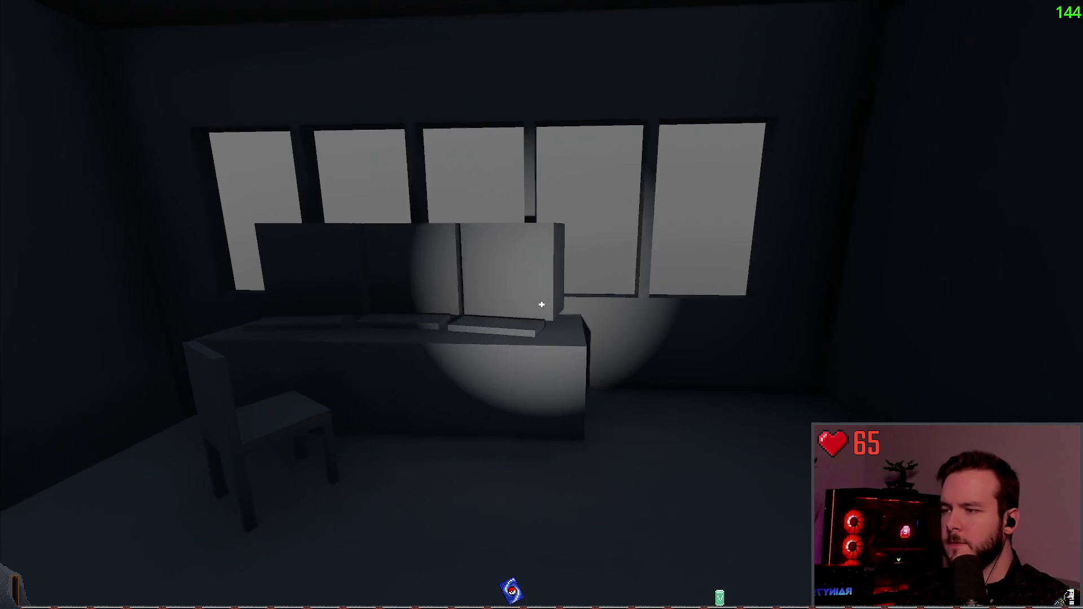
key(s)
key(Escape)
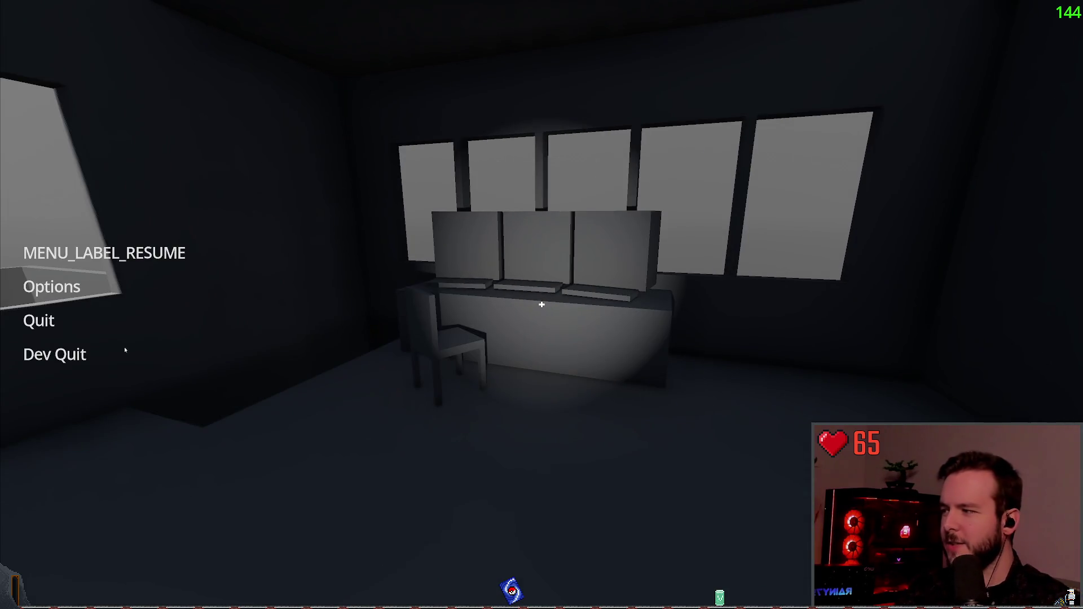
click(56, 354)
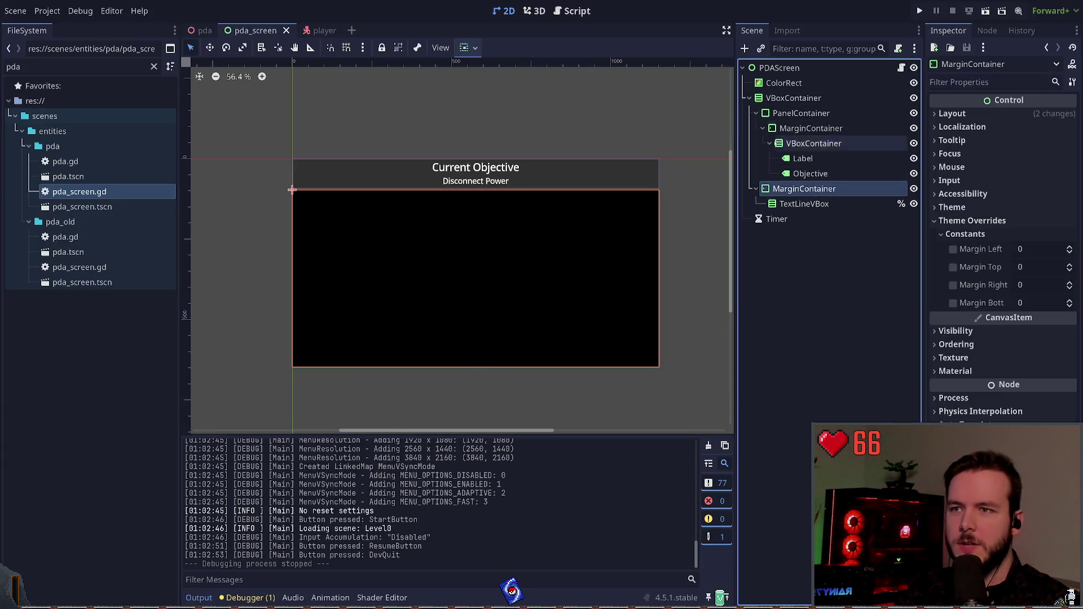
click(790, 99)
click(750, 99)
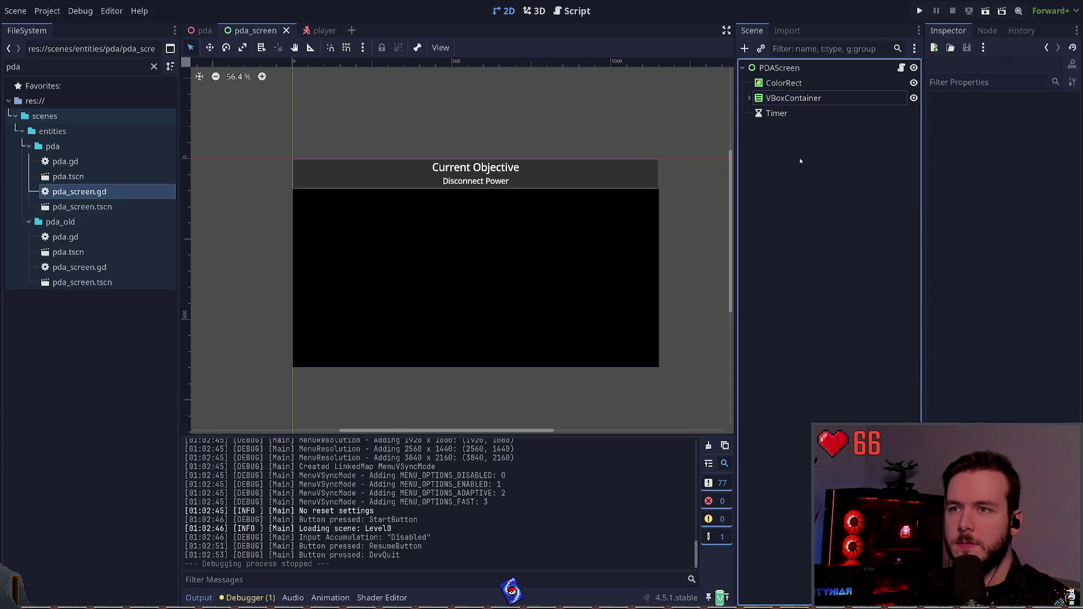
click(749, 99)
click(804, 188)
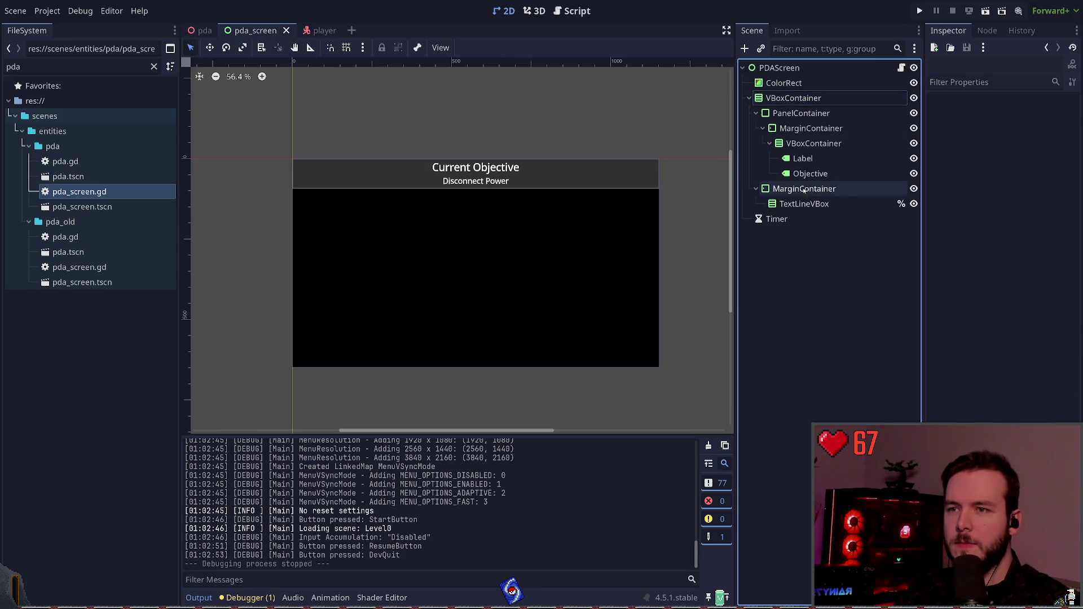
click(796, 100)
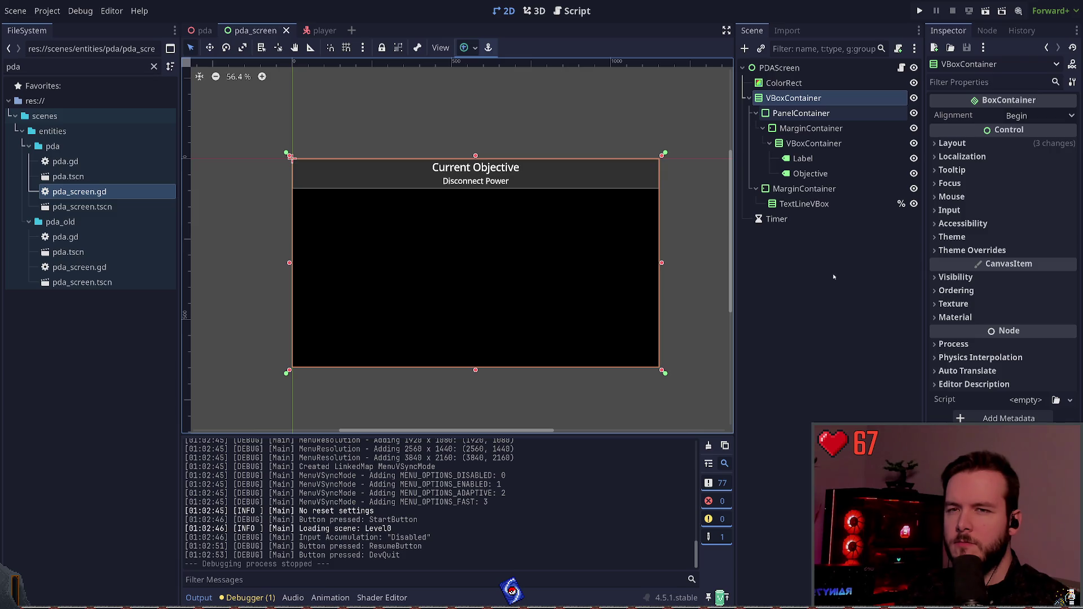
click(825, 260)
key(Down)
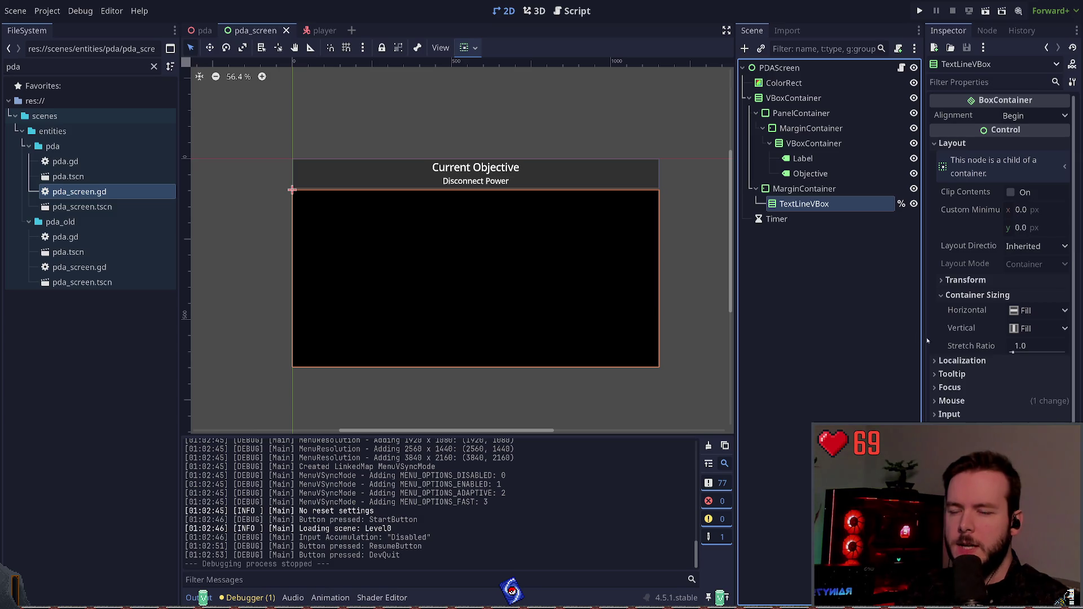
click(937, 361)
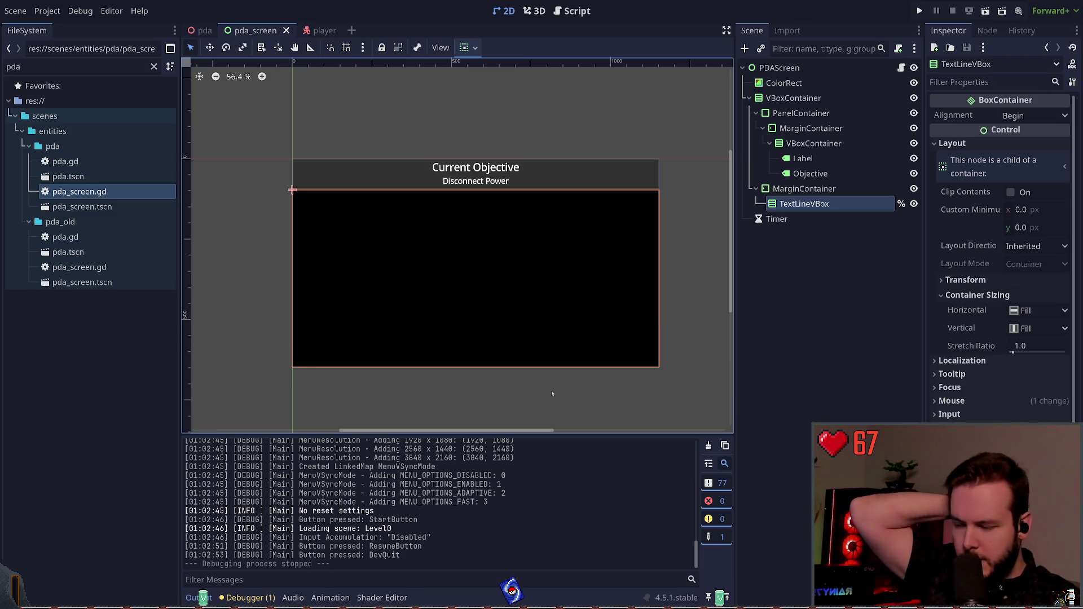
click(970, 402)
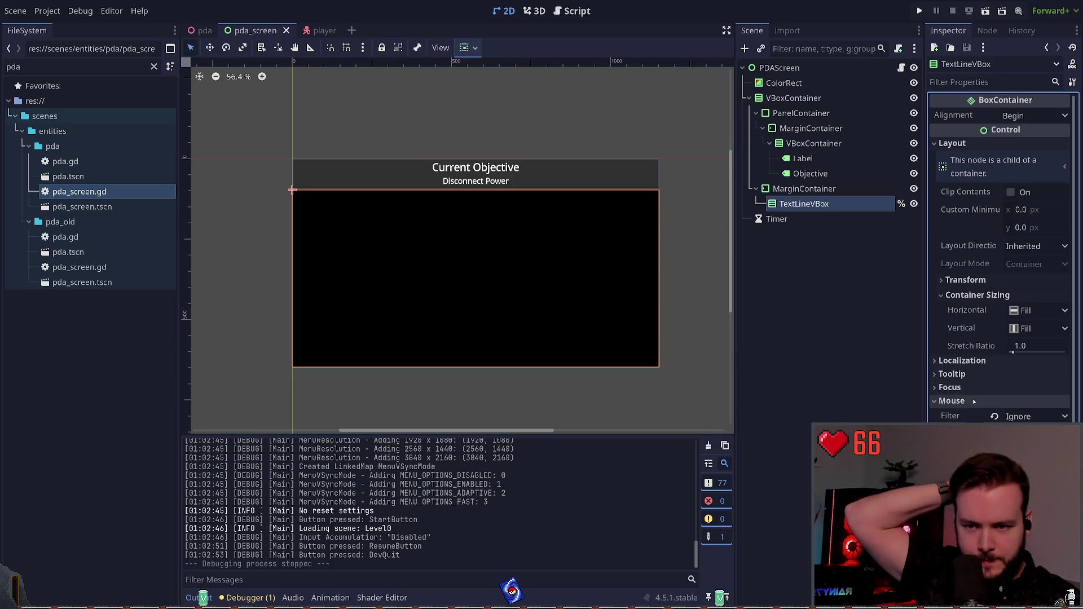
click(973, 401)
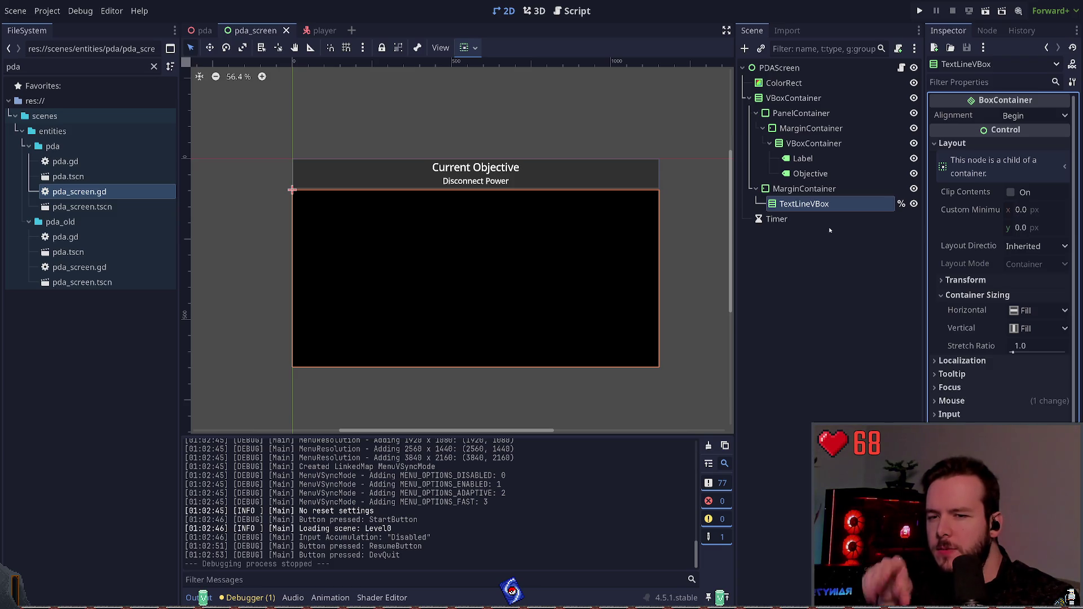
click(824, 189)
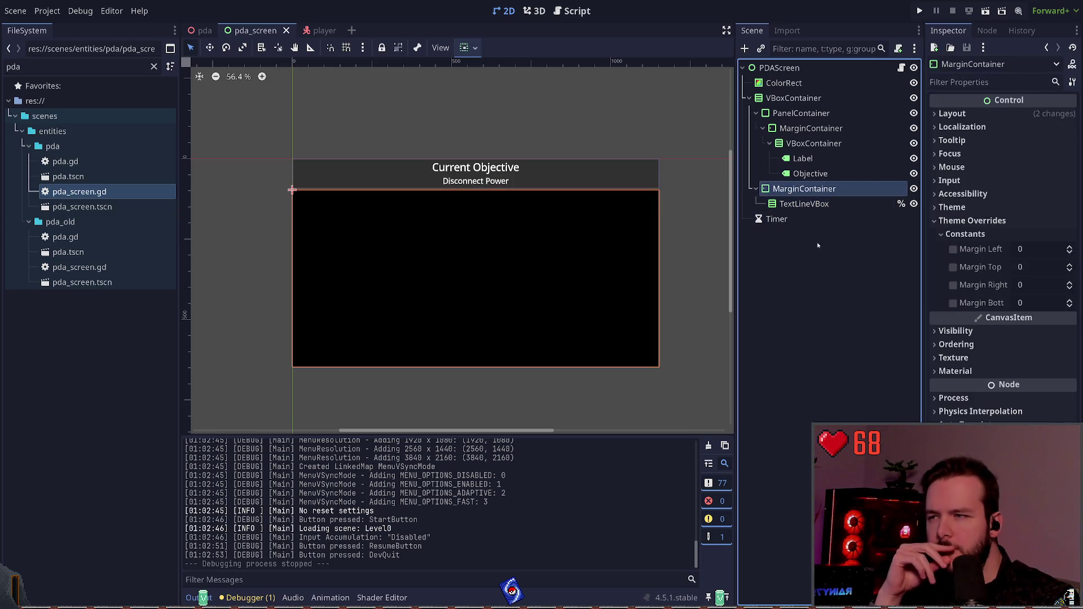
click(811, 266)
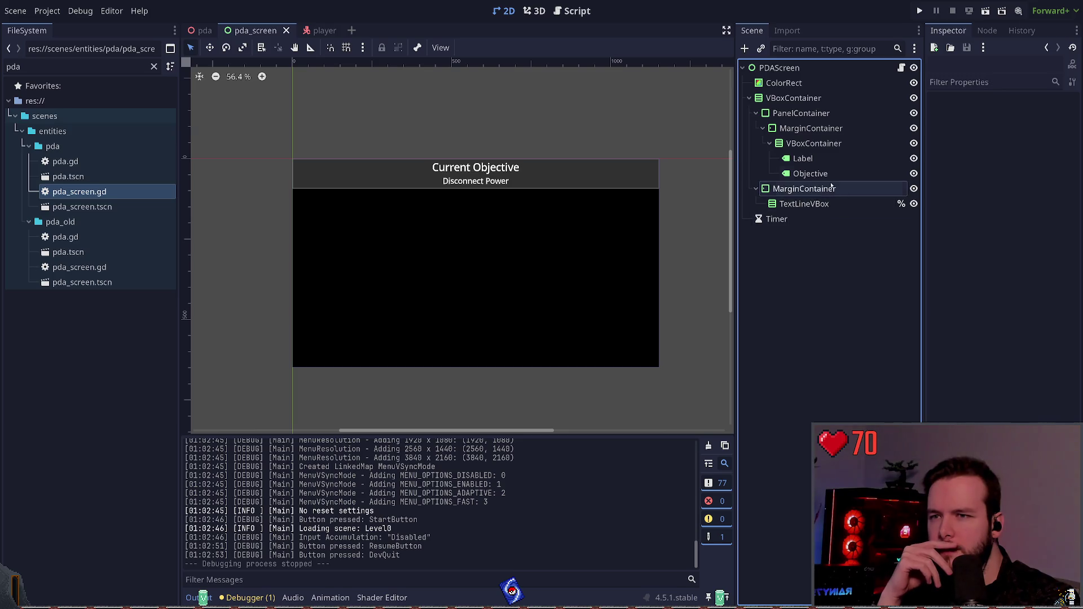
Add a PanelContainer from the Objective label, place it above Objective, and save the scene
click(812, 174)
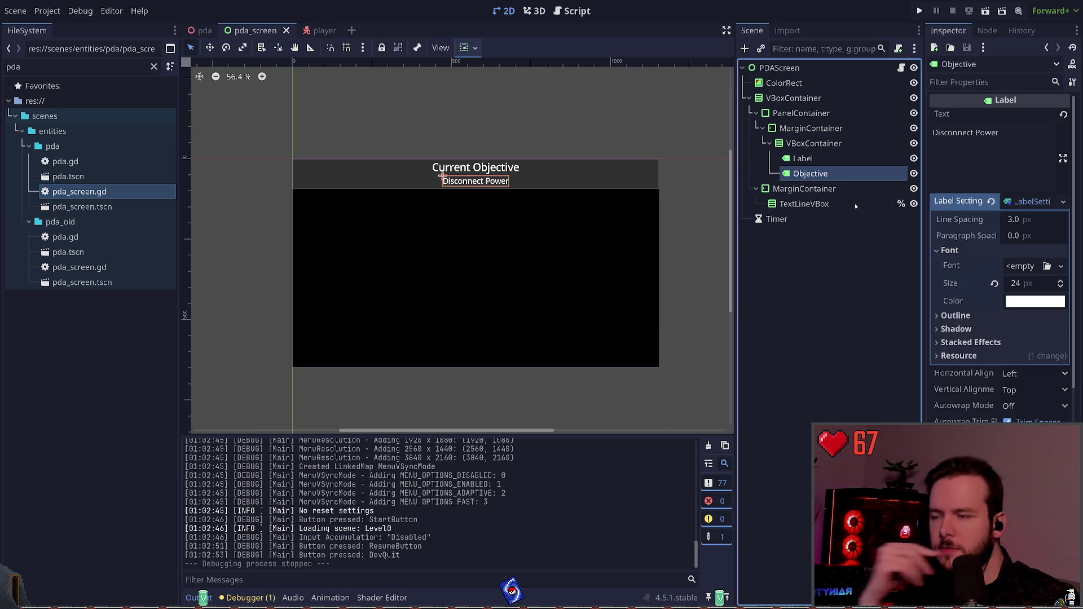
key(ctrl+a)
text(panelcontainer)
key(Return)
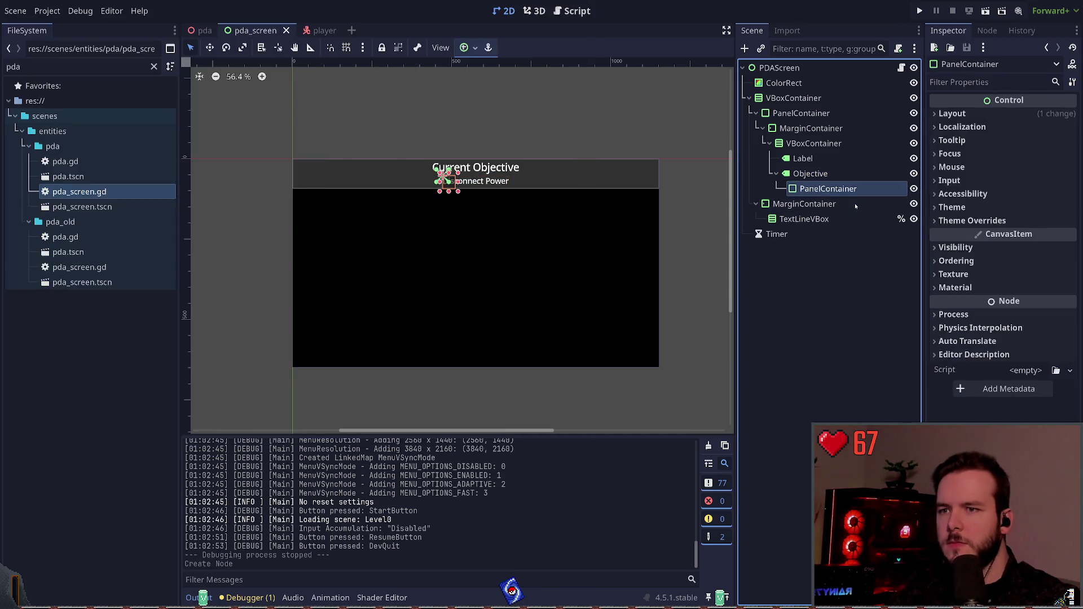
mouse_move(828, 189)
mouse_down()
mouse_move(818, 169)
mouse_move(813, 180)
mouse_move(812, 145)
mouse_move(801, 176)
mouse_move(813, 145)
mouse_up()
click(815, 192)
key(ctrl+s)
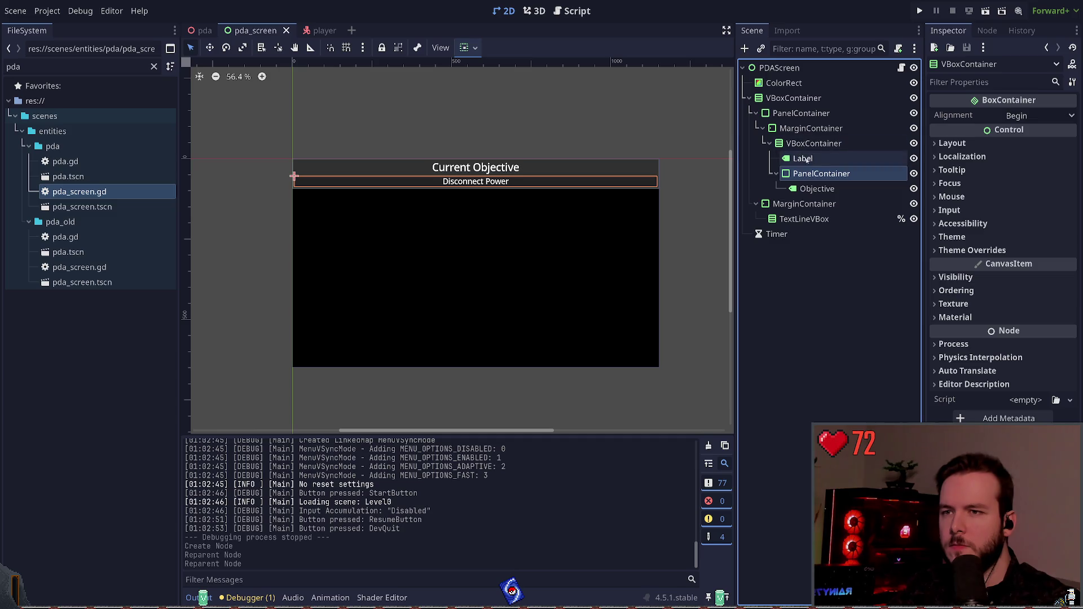
Move the PanelContainer holding Objective out of the header VBoxContainer and regroup the header nodes
click(815, 259)
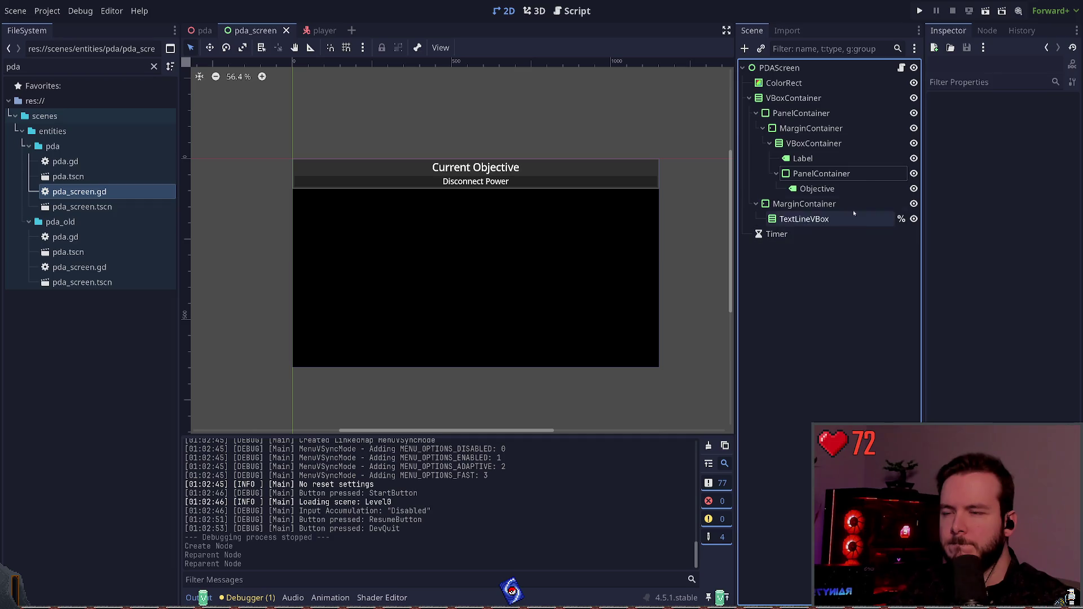
click(828, 174)
click(810, 128)
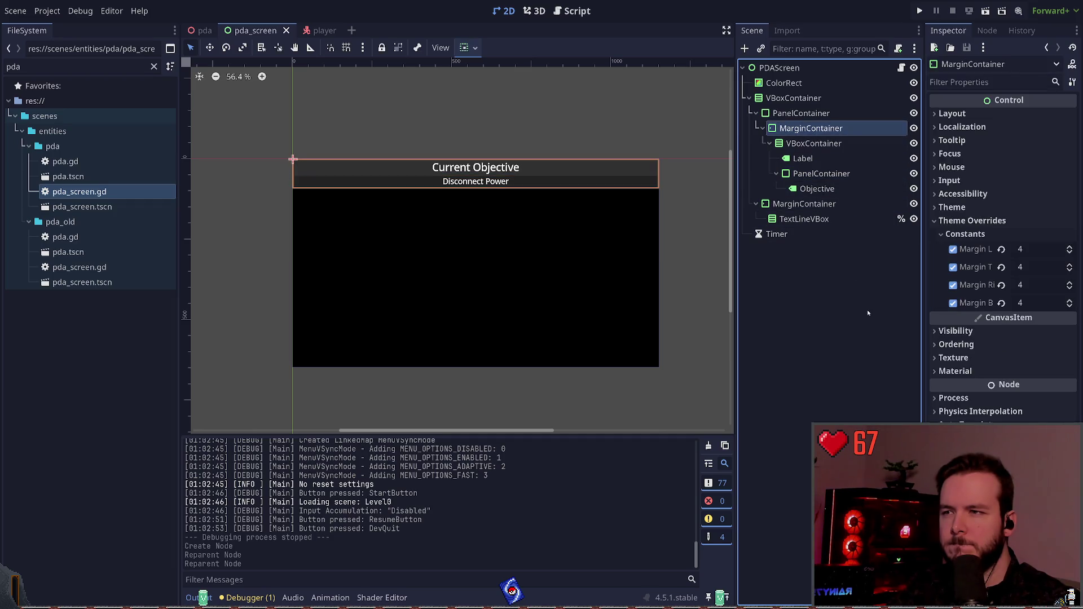
click(835, 253)
click(815, 174)
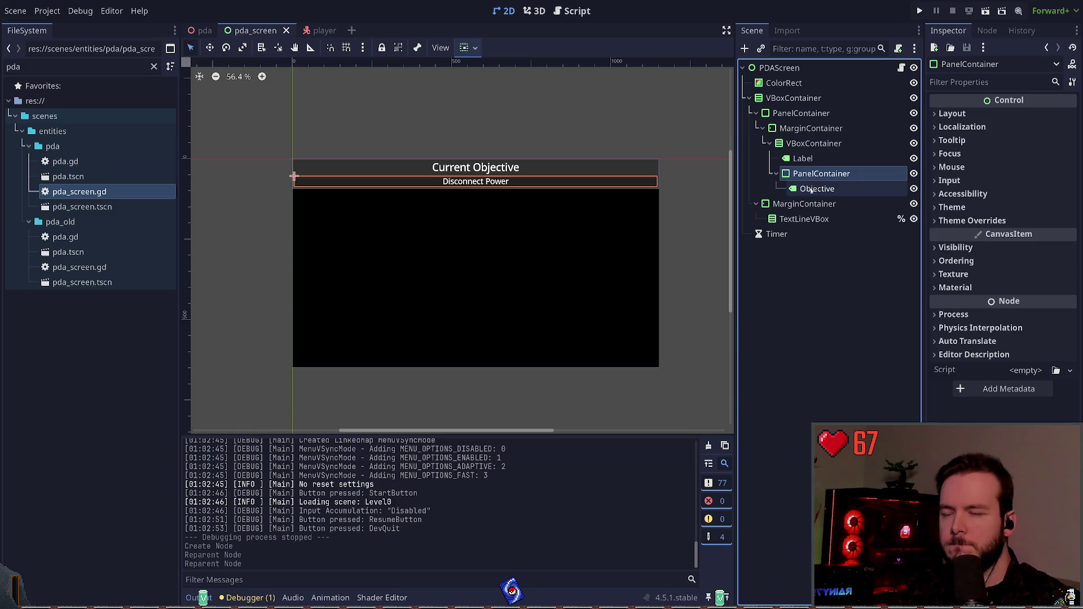
mouse_move(818, 174)
mouse_down()
mouse_move(815, 140)
mouse_move(814, 173)
mouse_move(798, 148)
mouse_move(812, 123)
mouse_move(797, 163)
mouse_move(815, 170)
mouse_move(846, 237)
mouse_up()
click(803, 159)
click(826, 250)
click(807, 158)
click(796, 143)
click(874, 286)
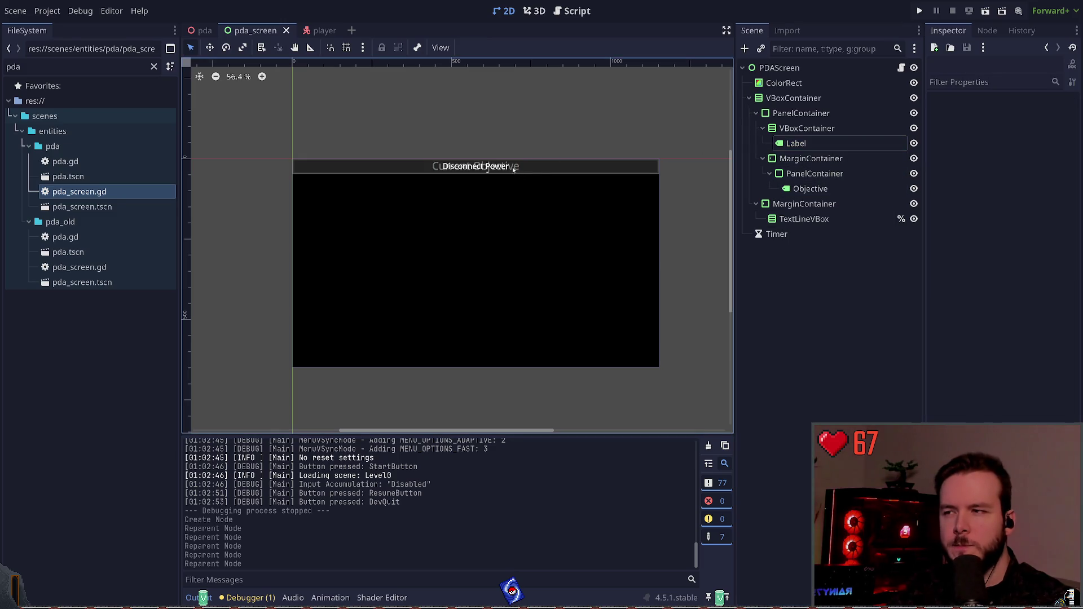
Inspect the header nodes and try a vertical sizing change on the header VBoxContainer, then undo it
click(796, 143)
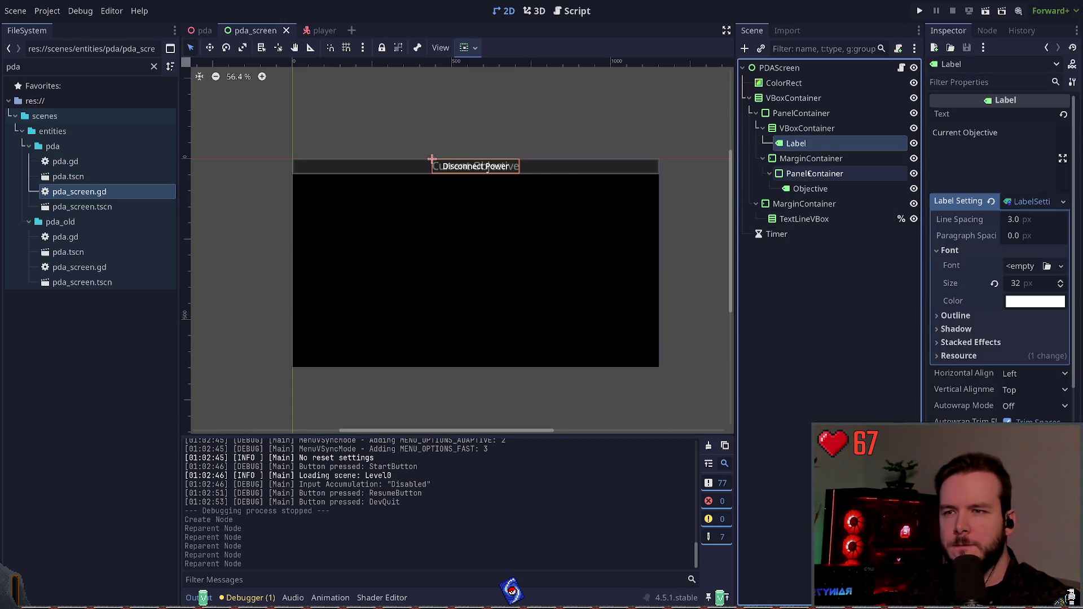
click(811, 158)
click(815, 174)
click(829, 255)
click(796, 143)
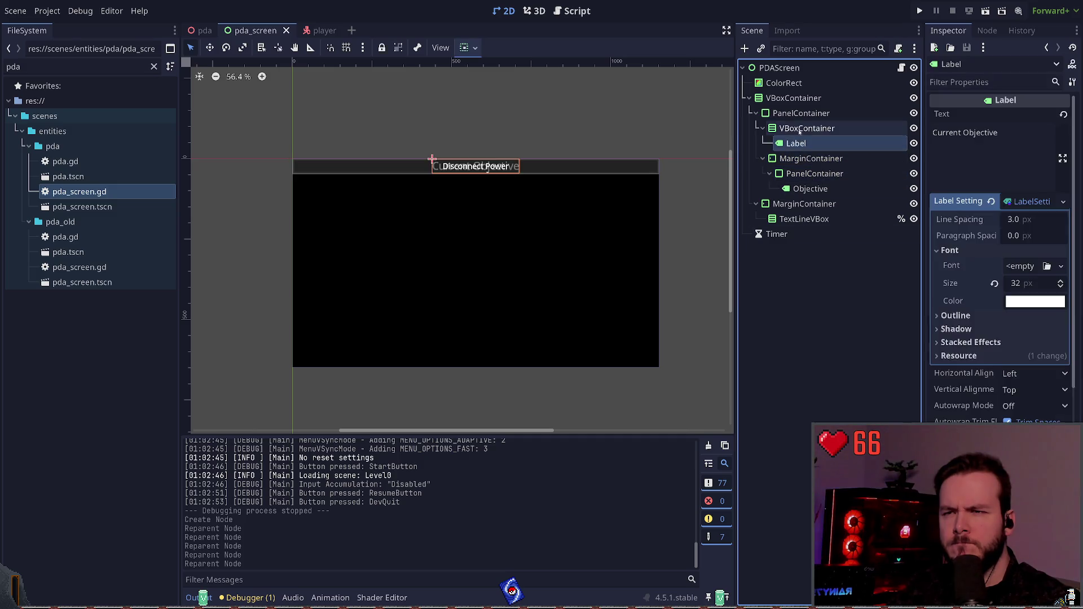
click(807, 128)
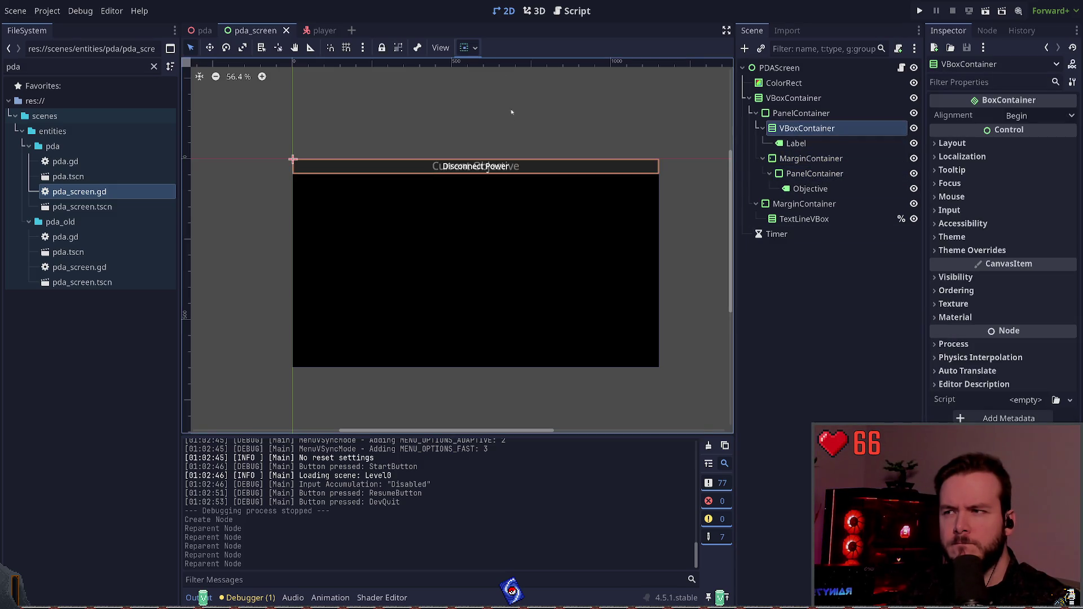
click(531, 147)
key(ctrl+z)
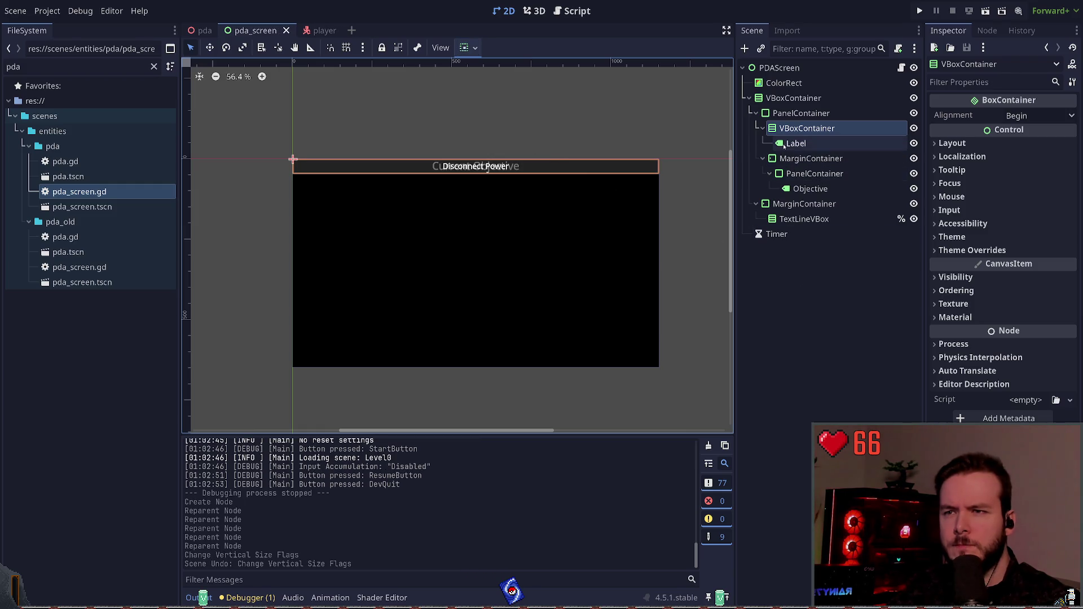
Reorder the header so the Current Objective label sits above the objective panel, and save
mouse_move(811, 158)
mouse_down()
mouse_move(823, 151)
mouse_move(798, 144)
mouse_up()
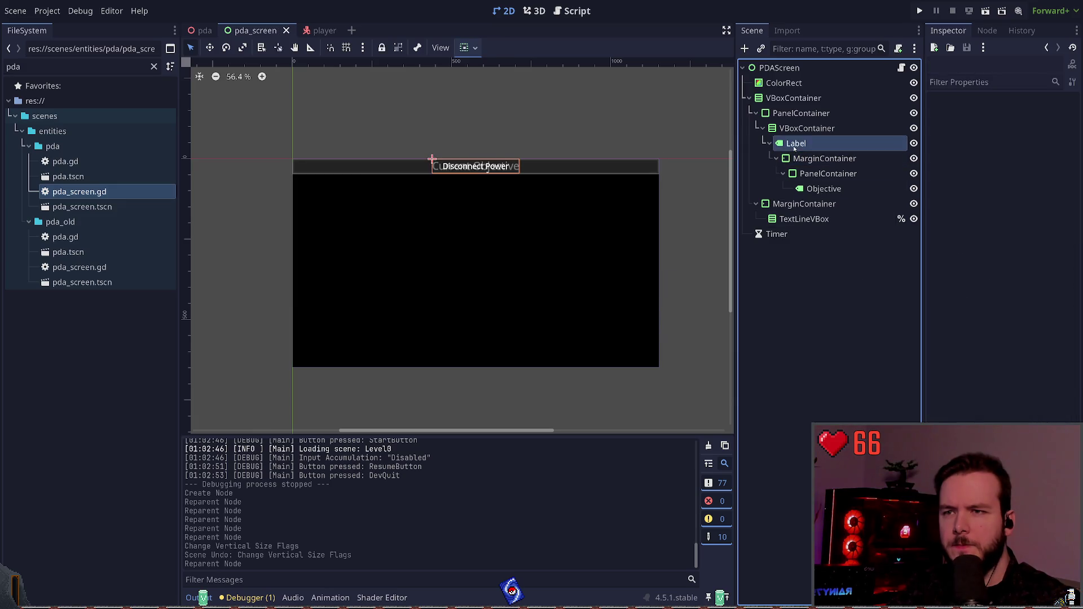
click(792, 161)
key(ctrl+z)
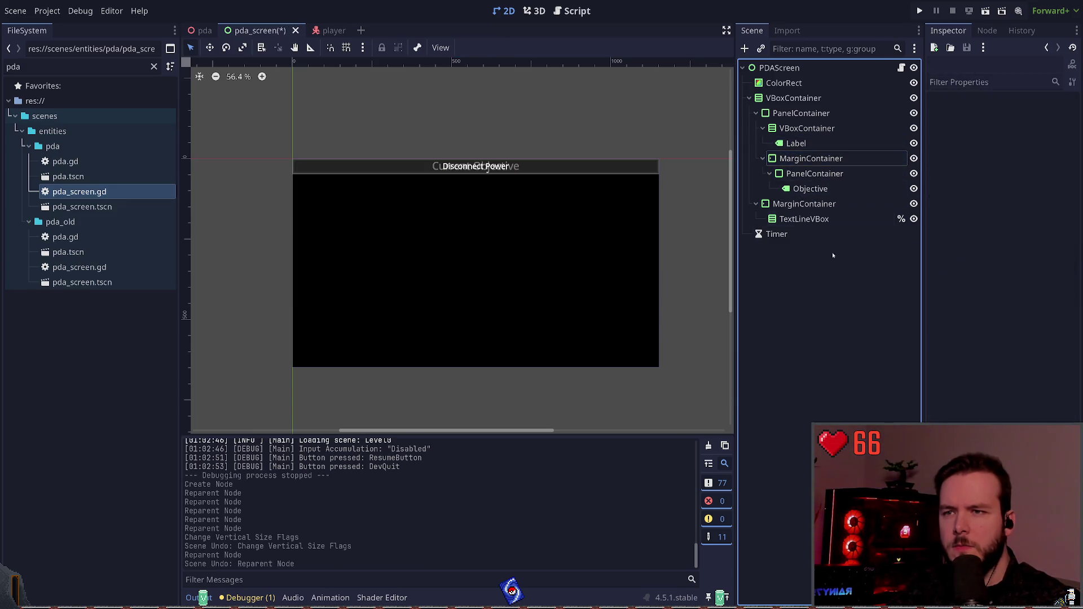
drag(791, 138, 791, 140)
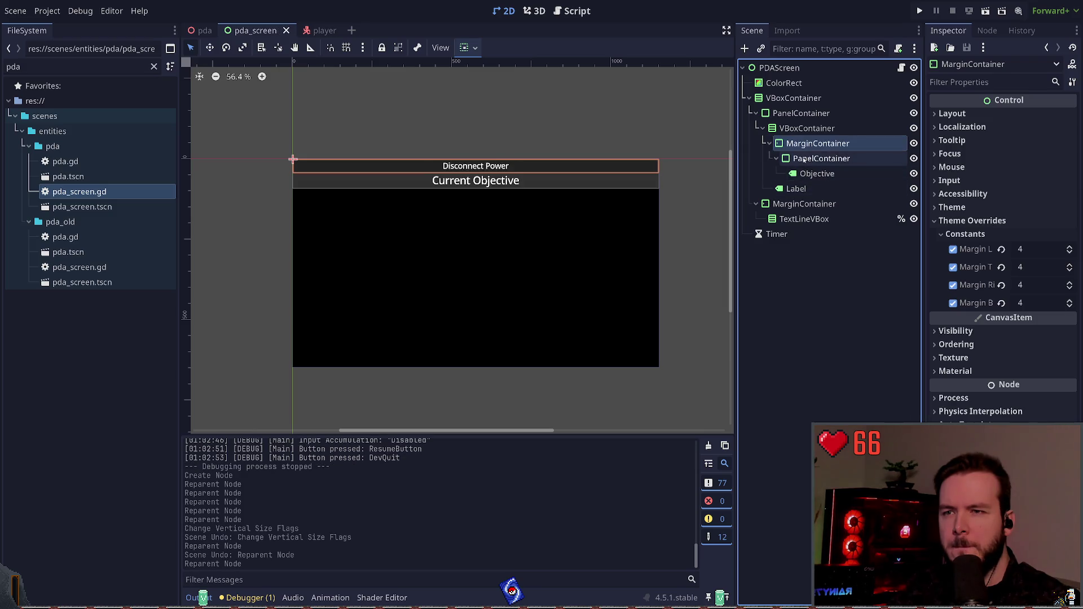
mouse_move(796, 189)
mouse_down()
mouse_move(804, 146)
mouse_move(813, 161)
mouse_move(802, 139)
mouse_up()
click(835, 269)
key(ctrl+s)
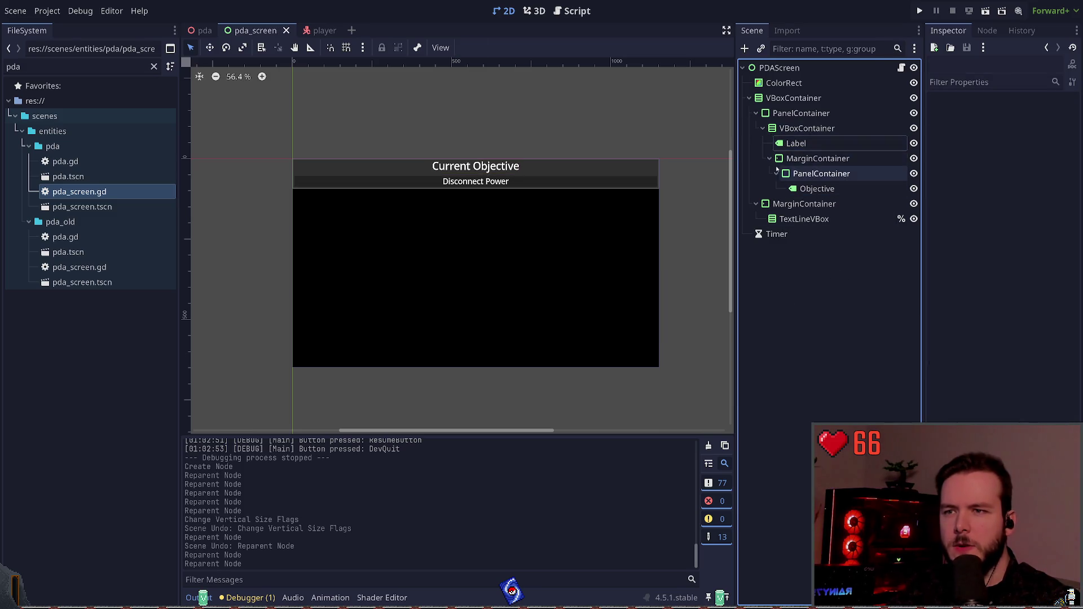
Delete the leftover MarginContainer so the VBoxContainer sits directly in the header panel, and save
click(797, 160)
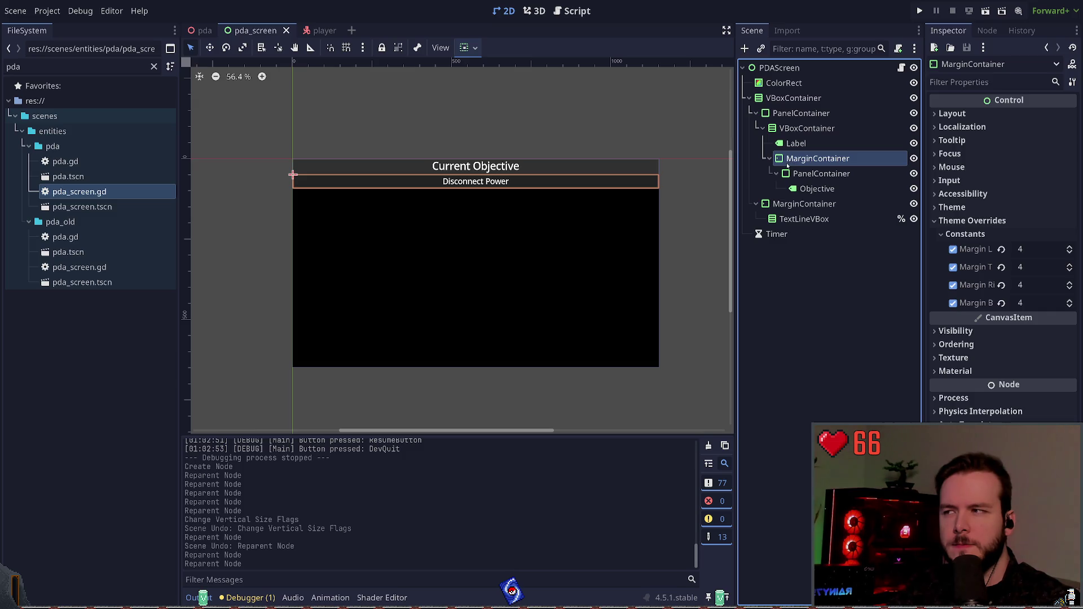
click(781, 307)
click(799, 160)
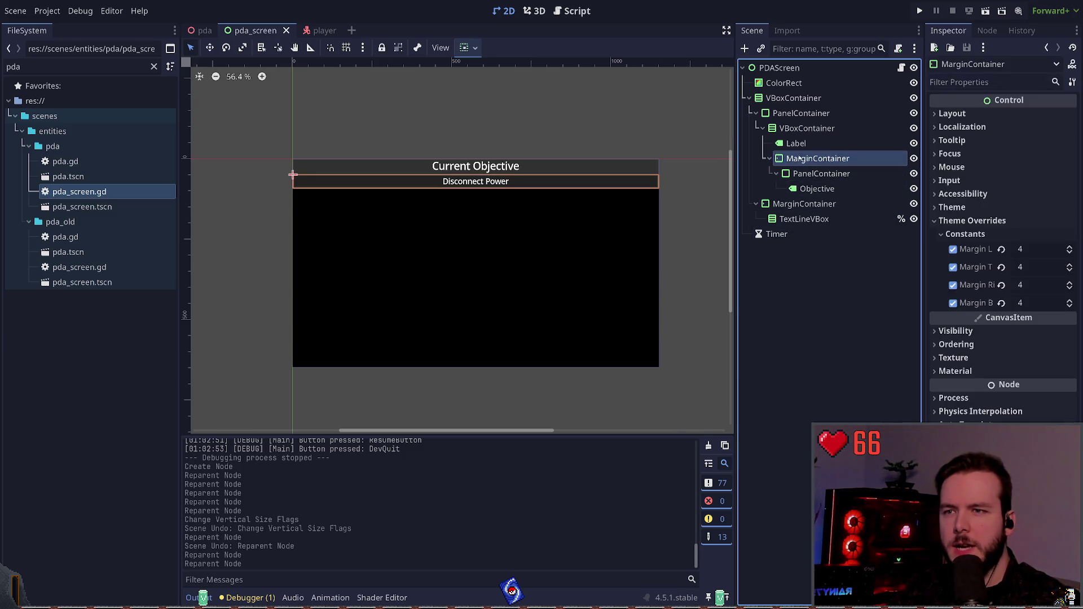
mouse_move(799, 160)
mouse_down()
mouse_move(804, 125)
mouse_move(812, 145)
mouse_move(801, 178)
mouse_up()
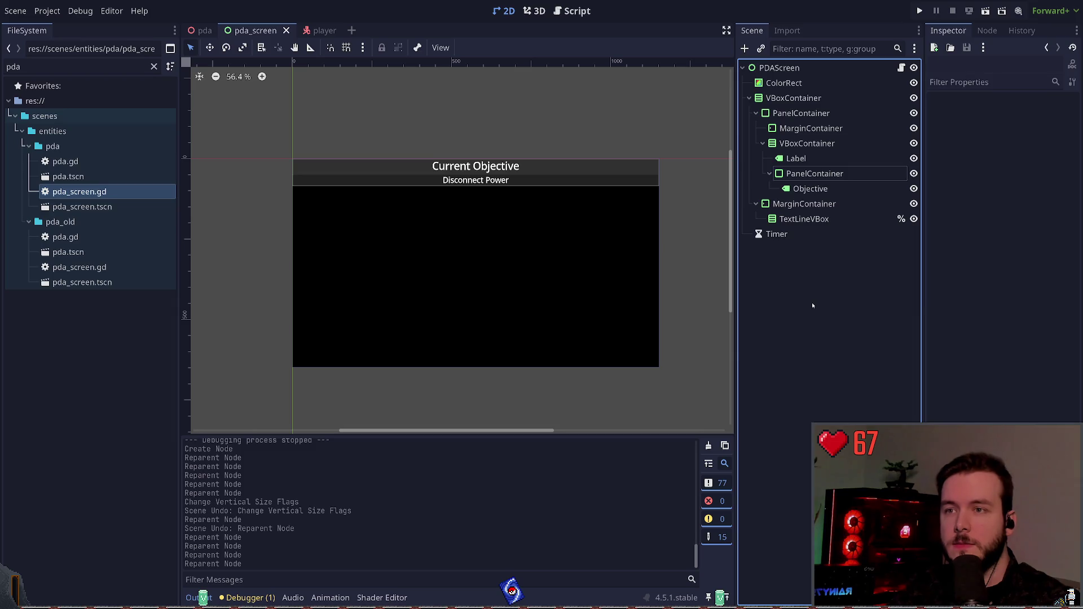
click(794, 131)
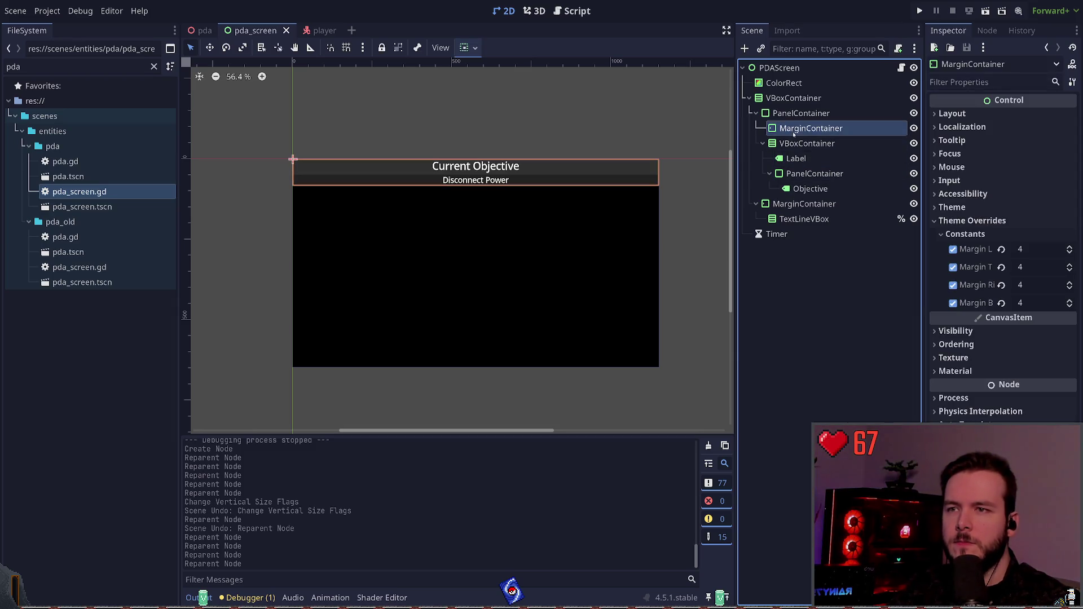
drag(801, 143, 801, 129)
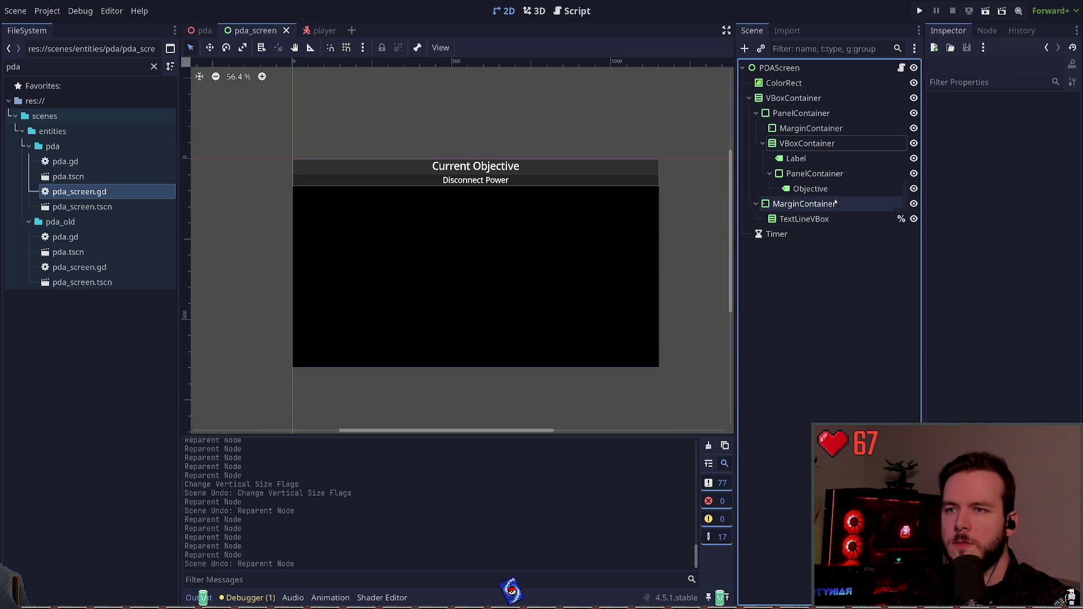
key(ctrl+z)
key(Delete)
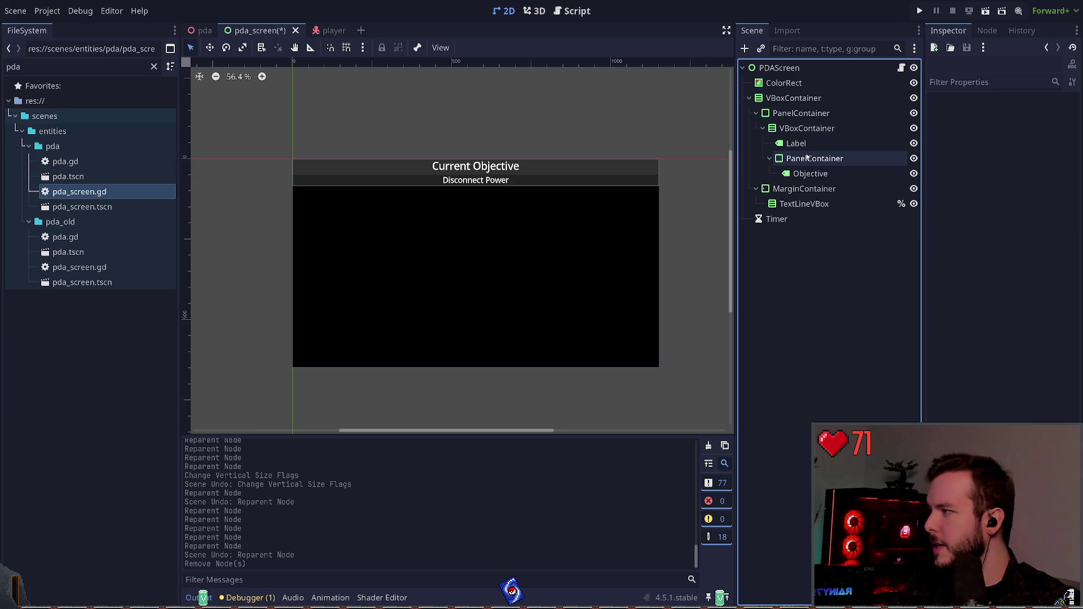
key(ctrl+s)
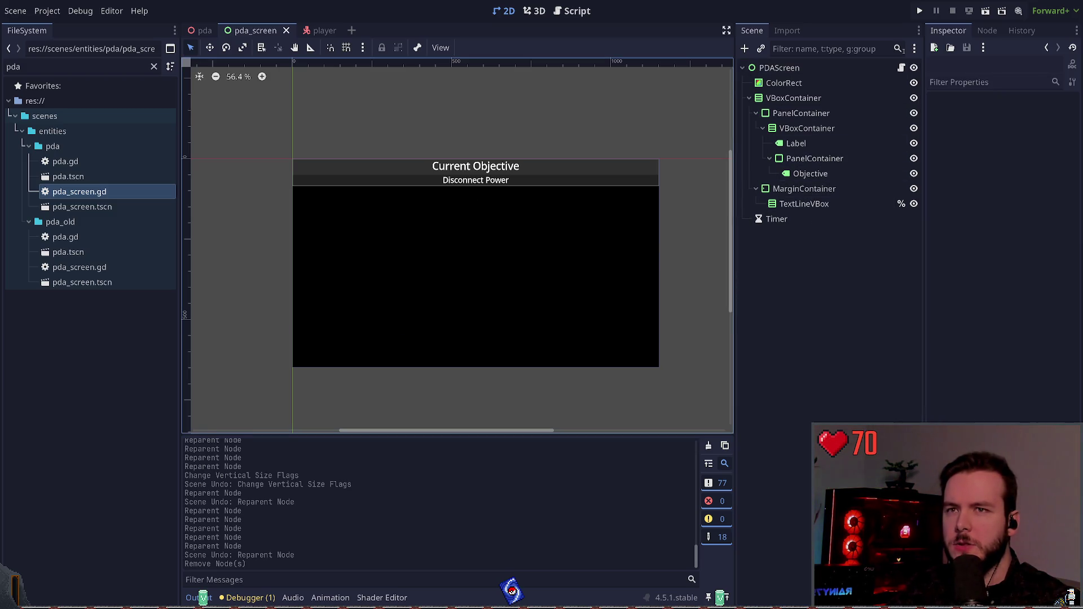
click(920, 11)
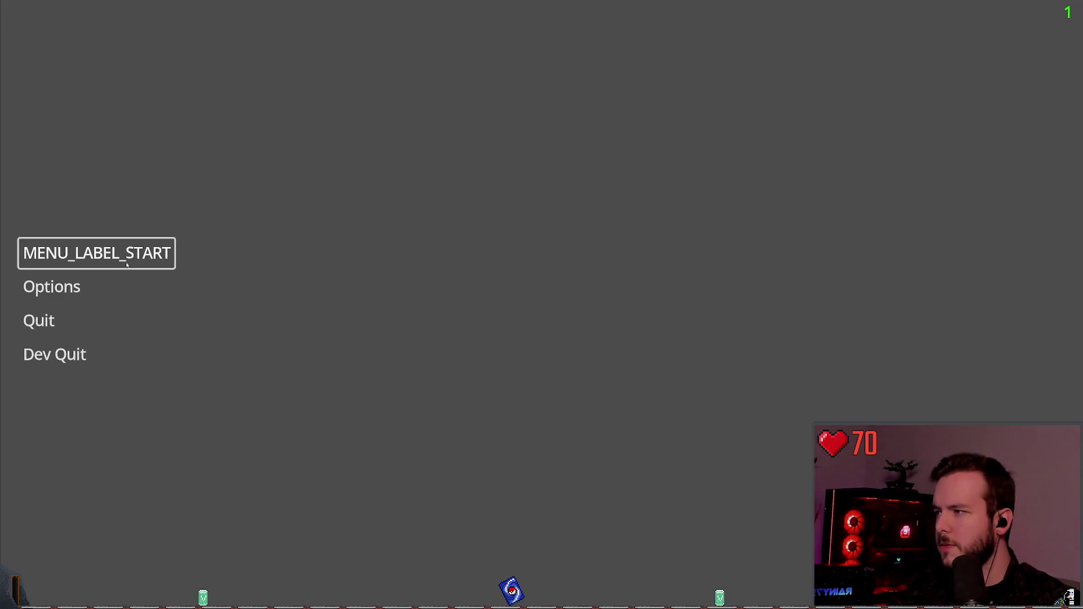
key(Return)
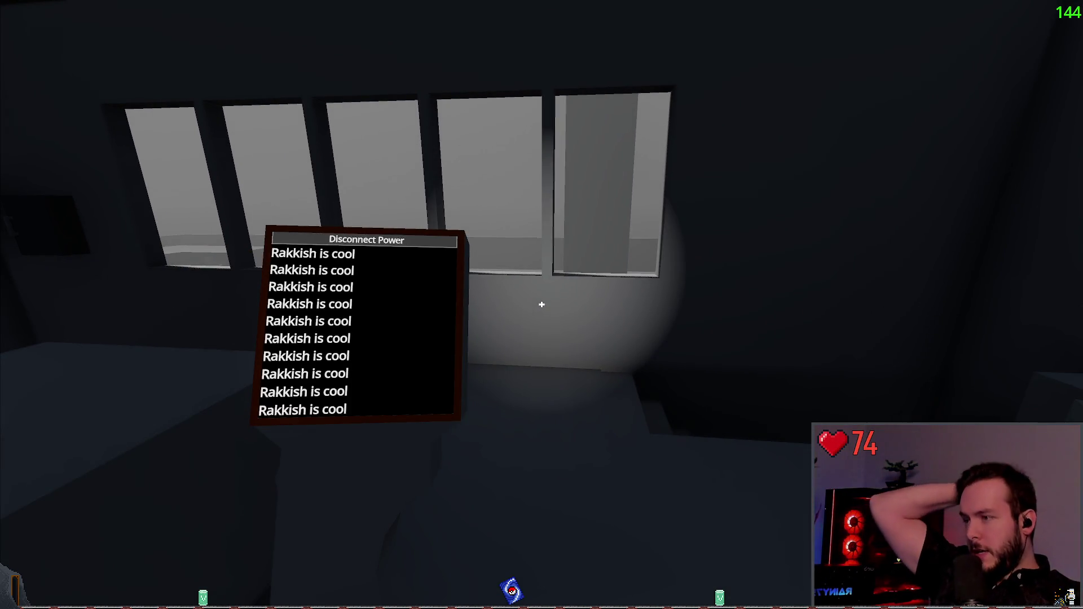
key(Escape)
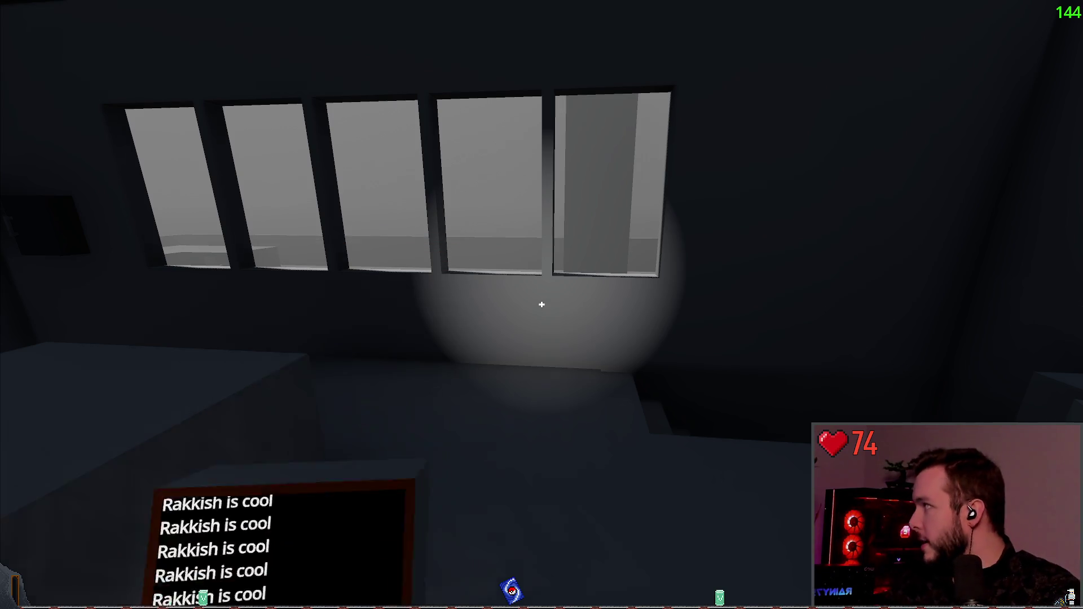
click(44, 353)
click(483, 326)
click(790, 261)
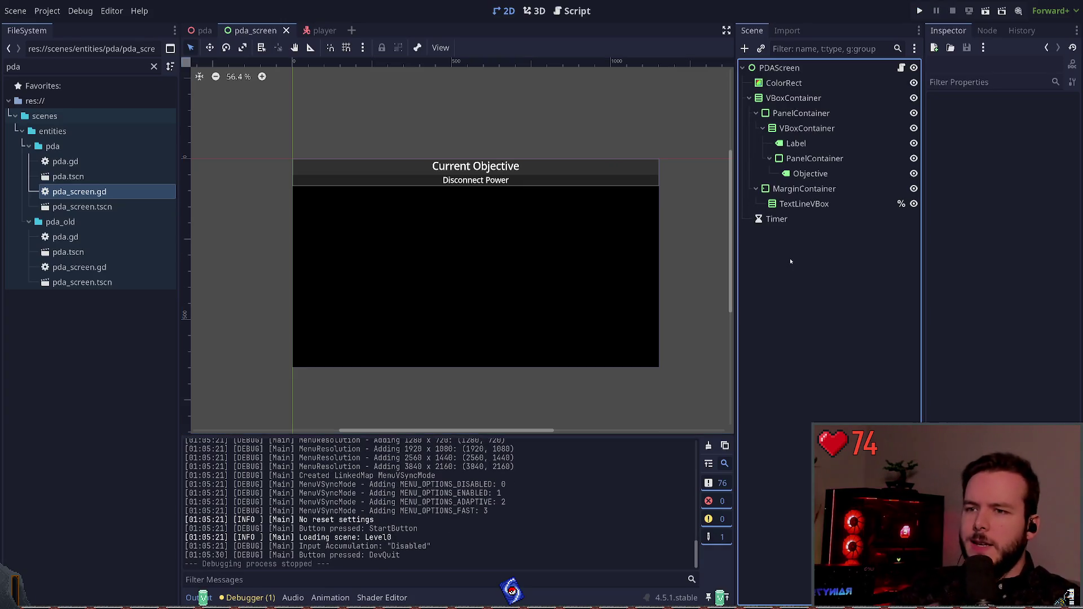